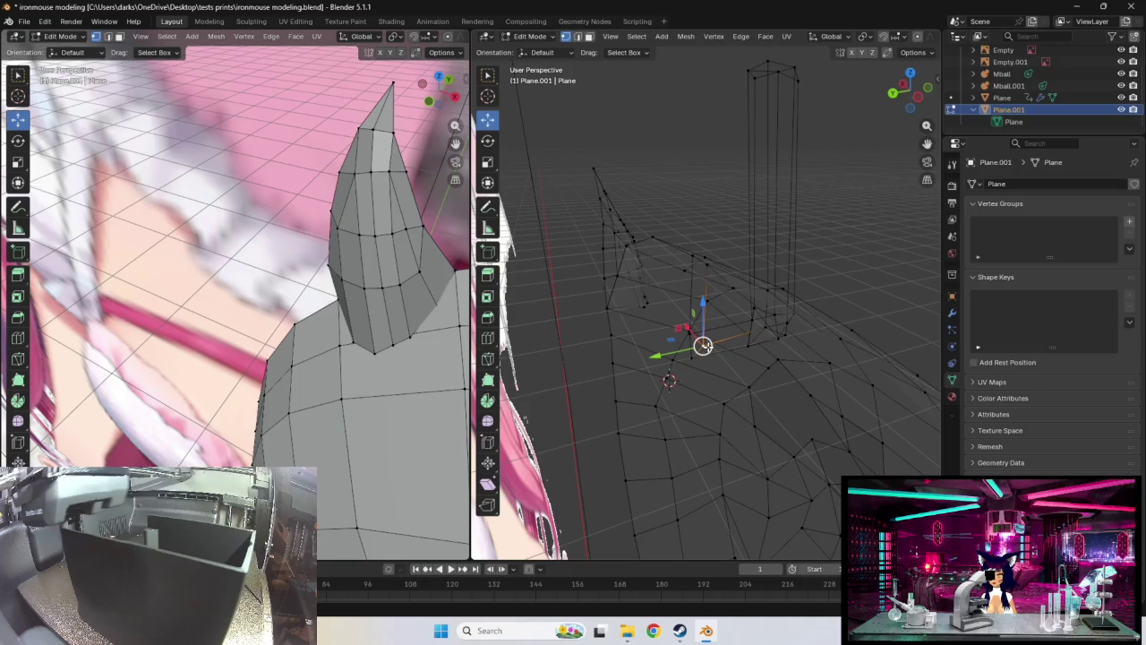
Nudge the first vertex at the column's base into place on the ball mesh
drag(702, 345, 700, 345)
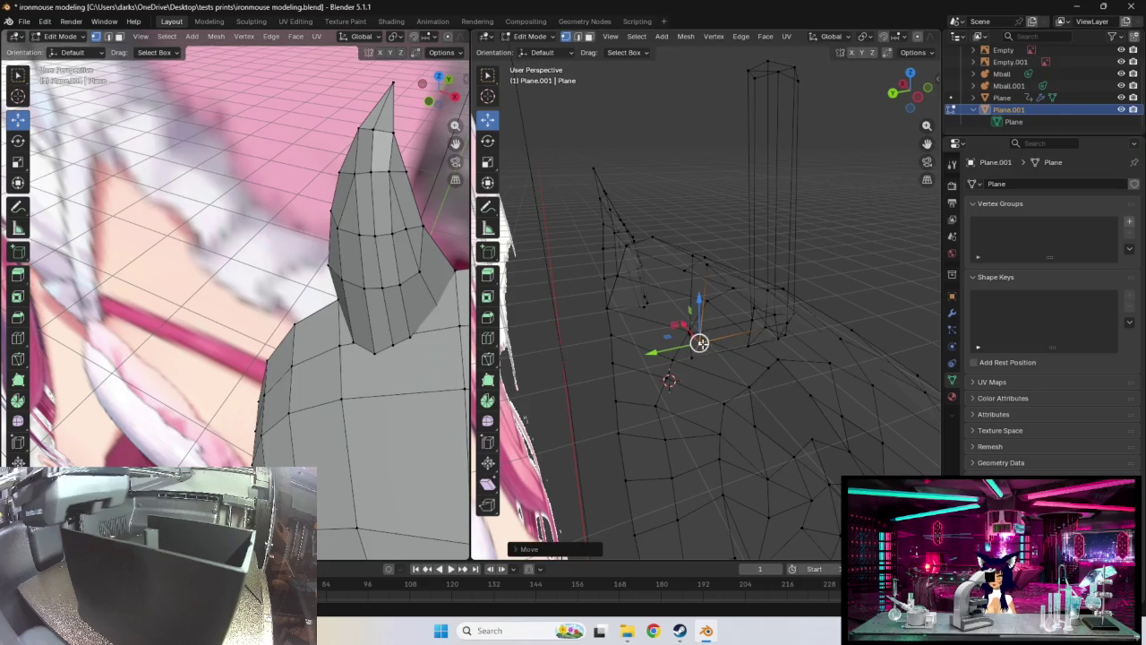
middle_drag(700, 345, 836, 334)
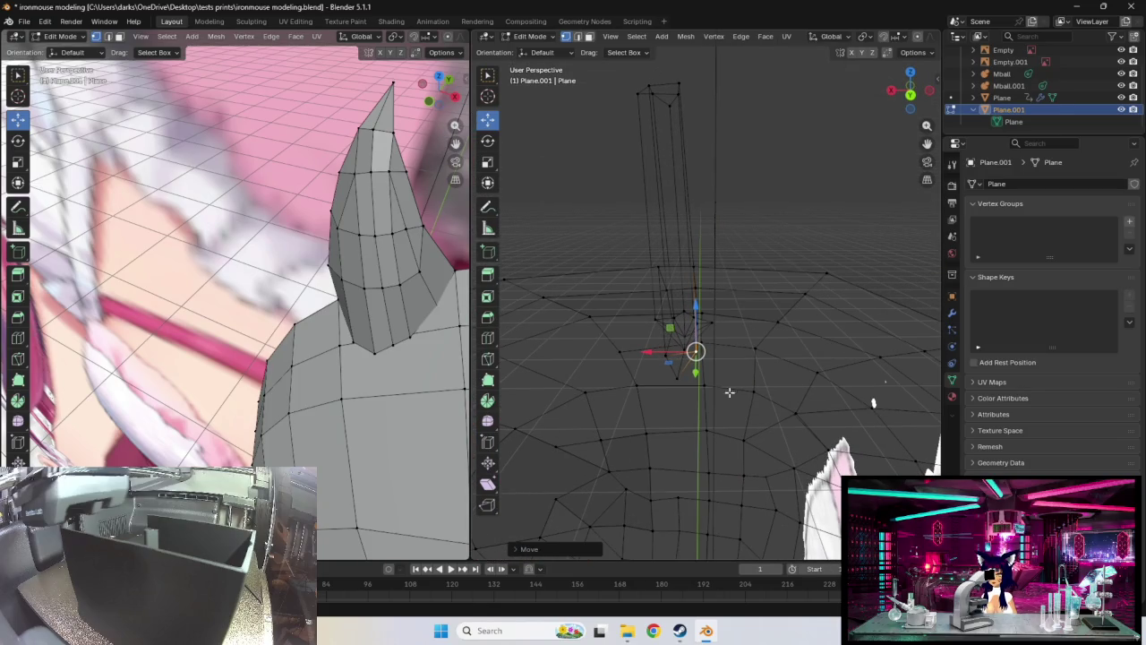
click(679, 374)
drag(695, 351, 661, 348)
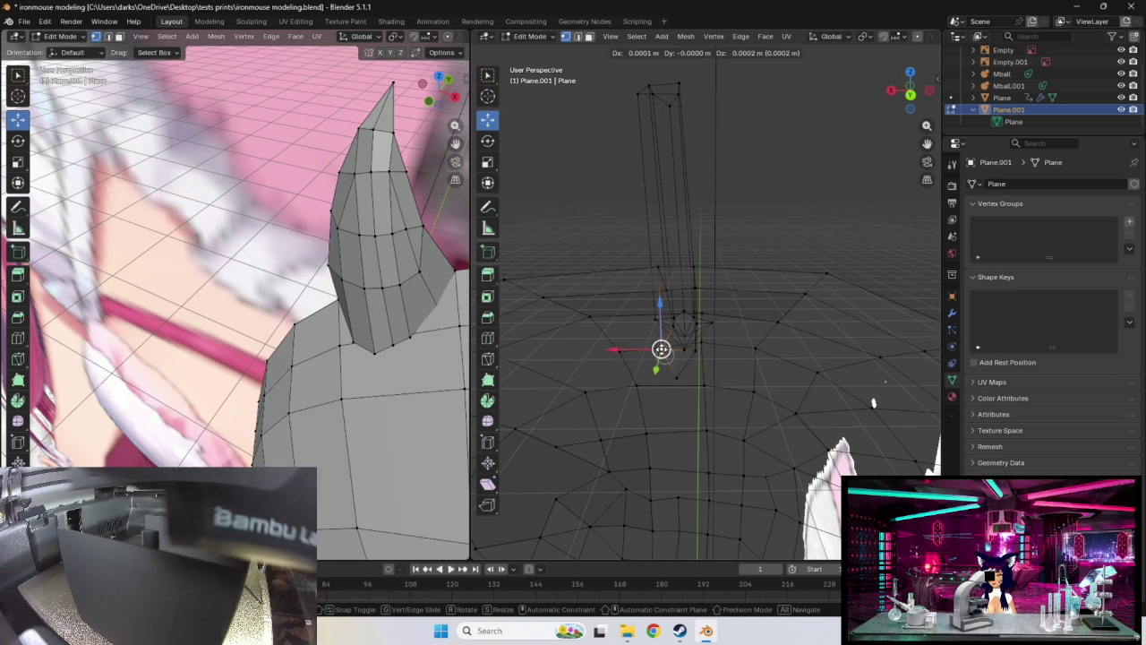
drag(660, 350, 662, 350)
Select further vertices and an edge around the column base for adjustment
click(671, 376)
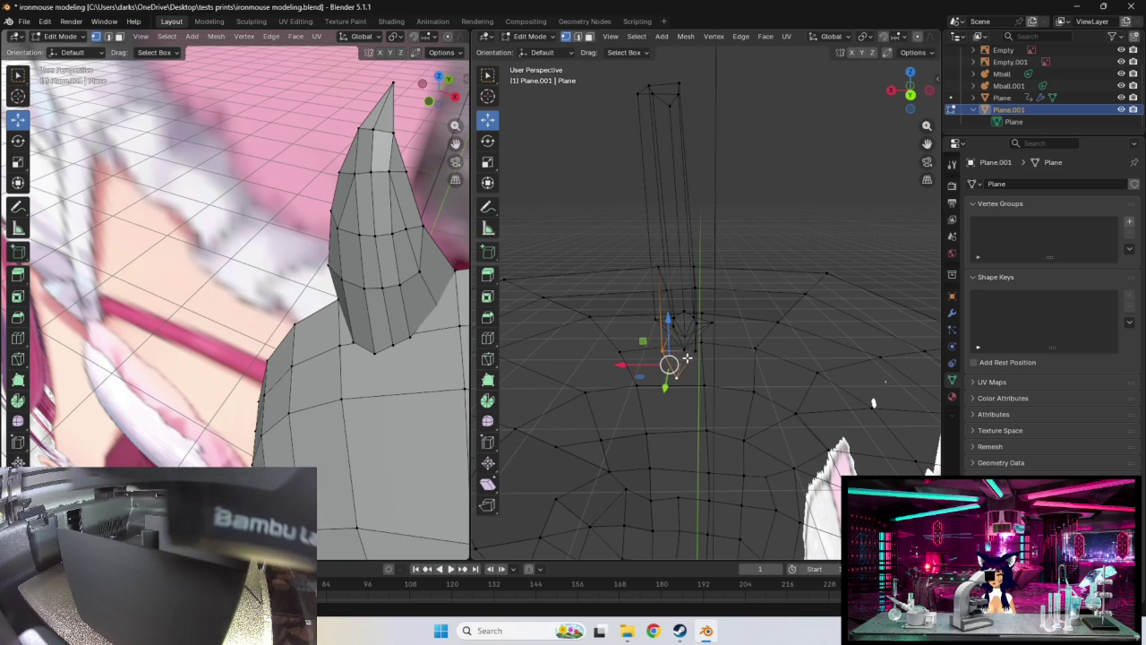
middle_drag(684, 376, 741, 379)
mouse_move(771, 297)
middle_down()
mouse_move(725, 343)
mouse_move(565, 410)
mouse_move(578, 307)
mouse_move(532, 319)
mouse_move(617, 317)
mouse_move(623, 345)
mouse_move(738, 336)
middle_up()
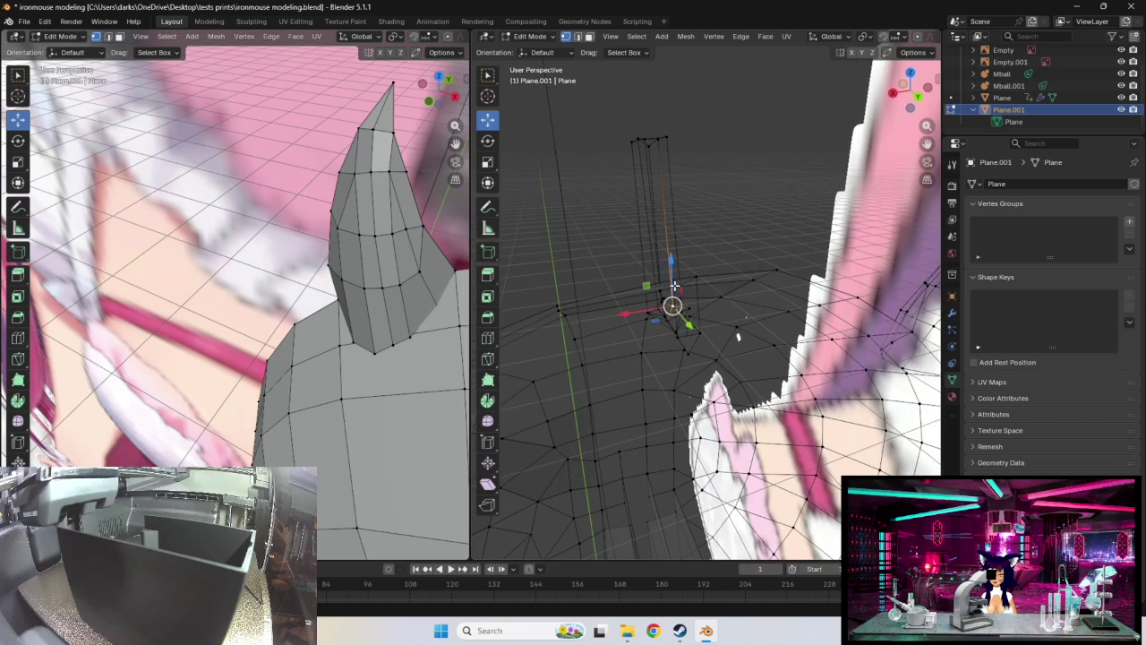
click(680, 333)
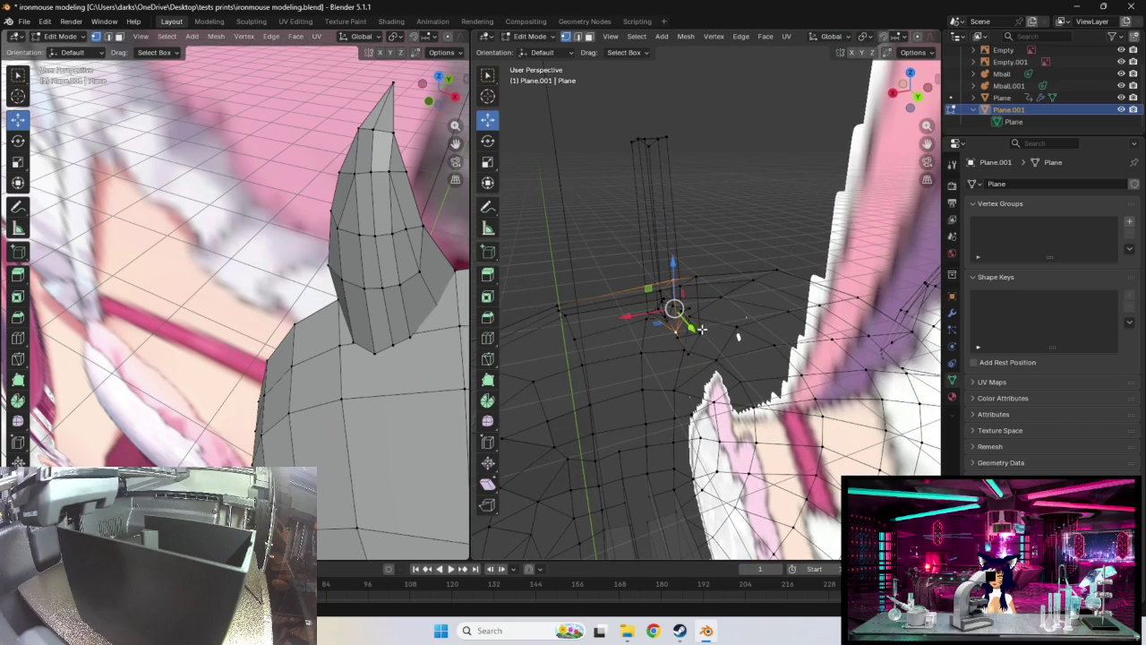
middle_drag(706, 321, 785, 276)
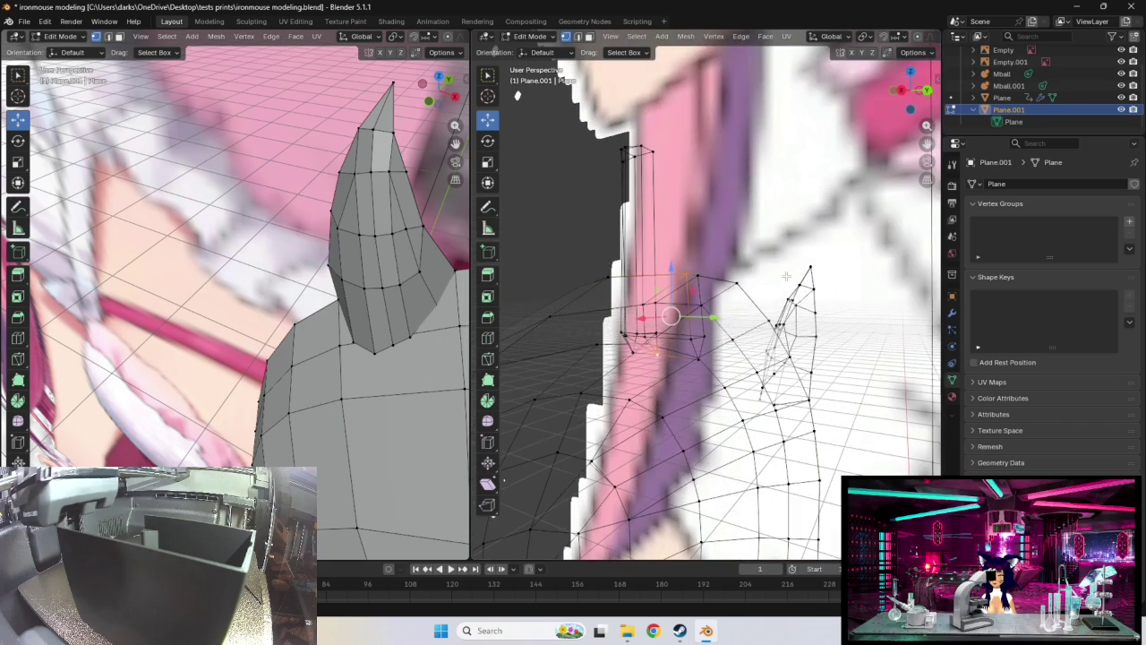
shift+click(693, 338)
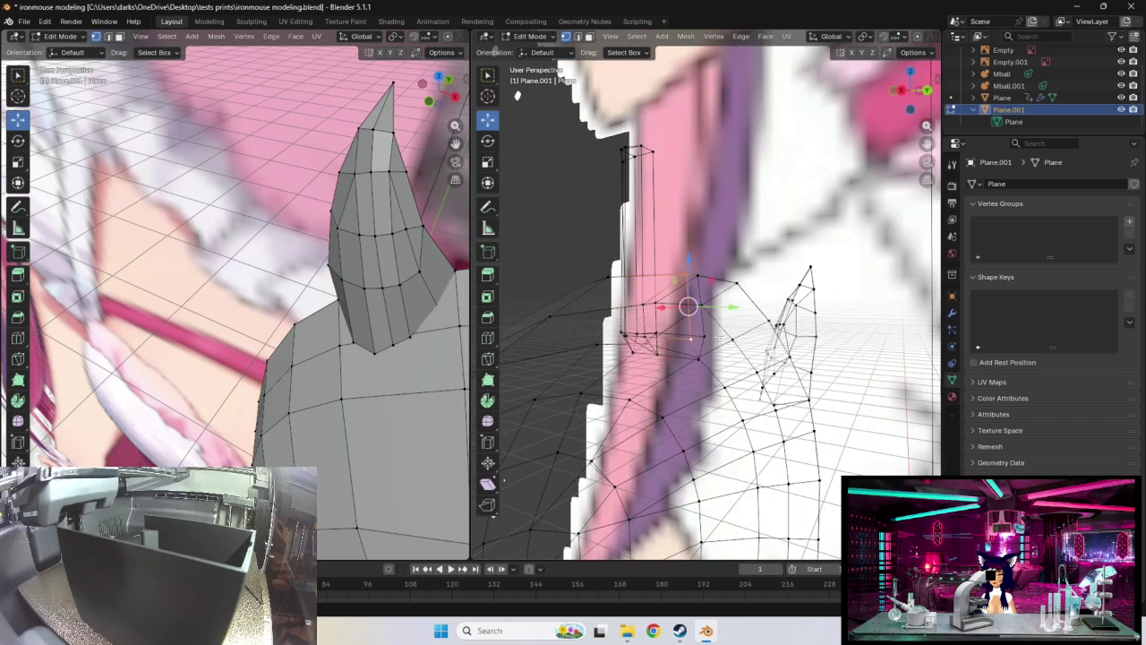
middle_drag(745, 328, 670, 344)
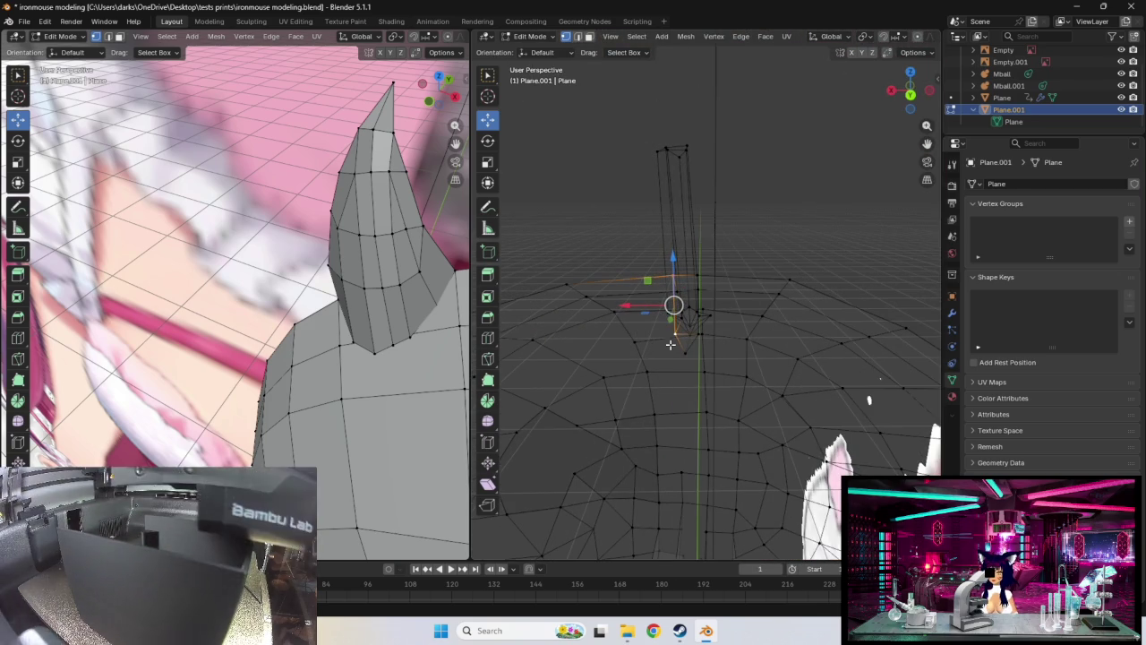
Delete the selected stray vertices at the column's base
key(x)
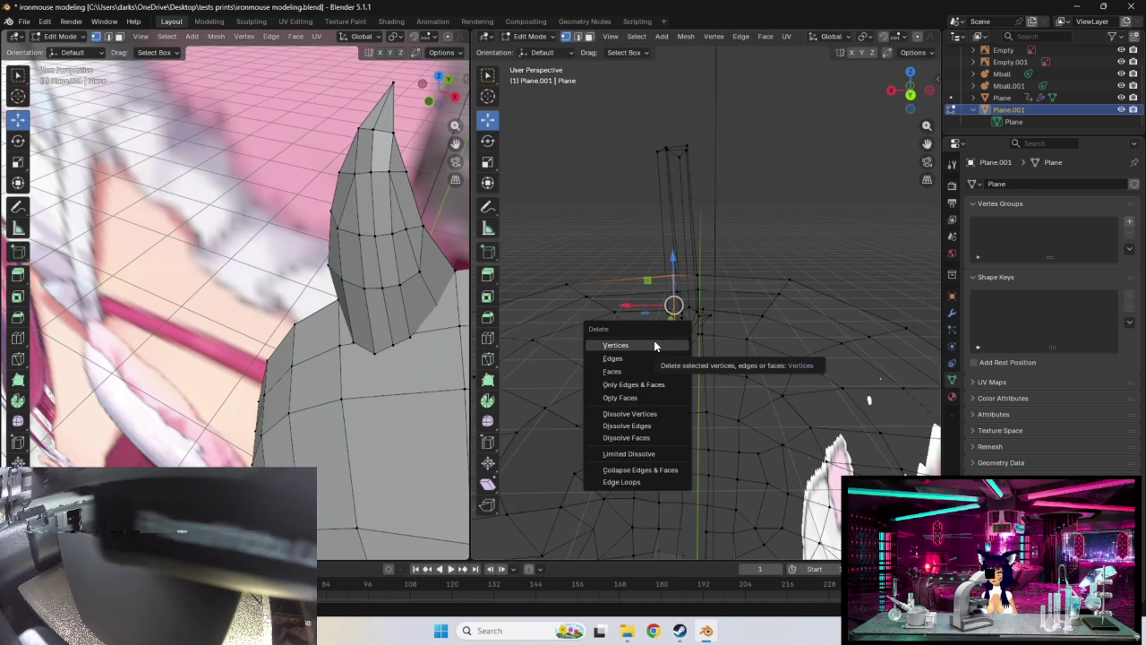
click(647, 357)
mouse_move(706, 343)
middle_down()
mouse_move(629, 340)
mouse_move(704, 334)
middle_up()
Raise a leftover vertex, then delete the stray edges beneath the column
click(699, 331)
drag(703, 276, 703, 250)
key(x)
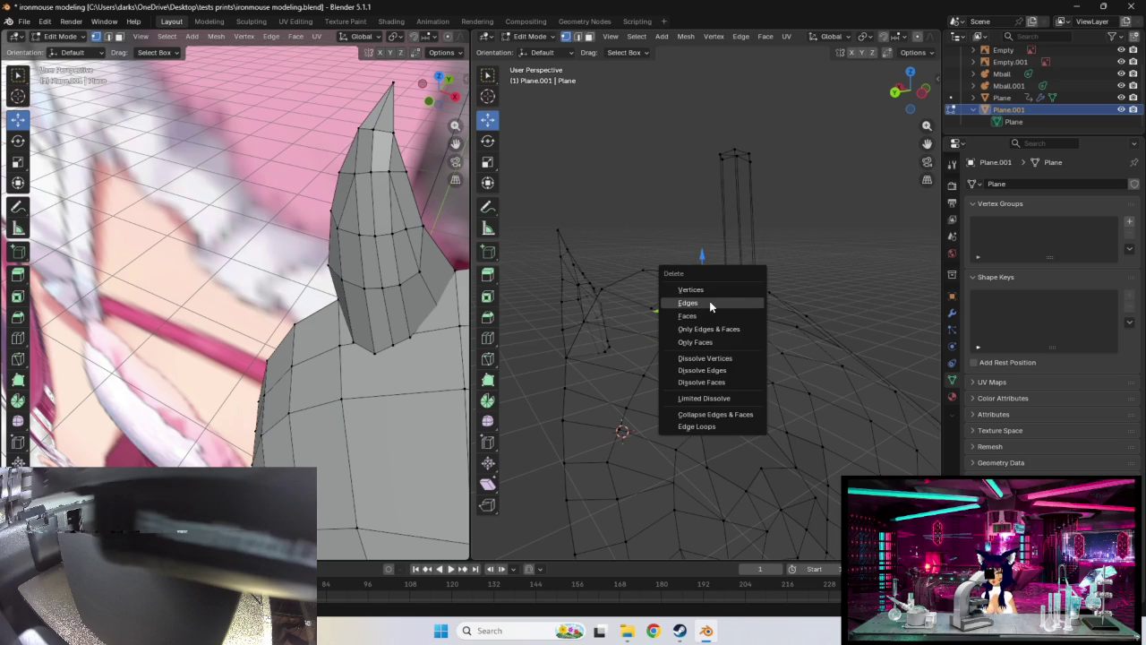
click(709, 305)
mouse_move(645, 307)
middle_down()
mouse_move(763, 315)
mouse_move(785, 305)
middle_up()
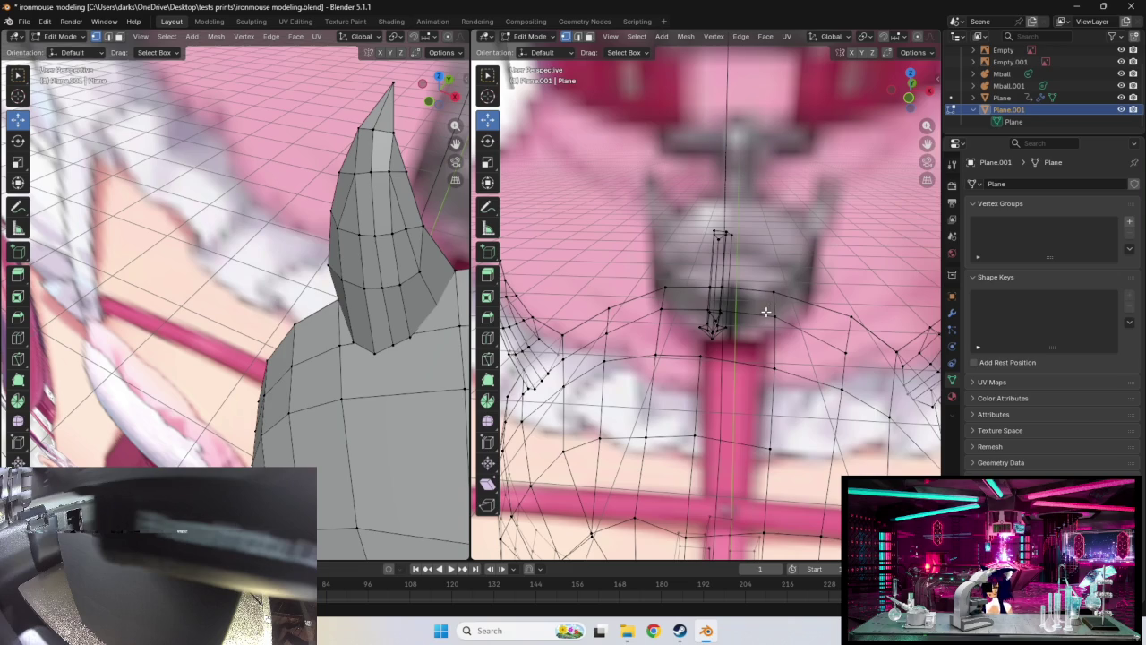
Switch the viewport to Solid shading to see the column base
key(z)
click(847, 310)
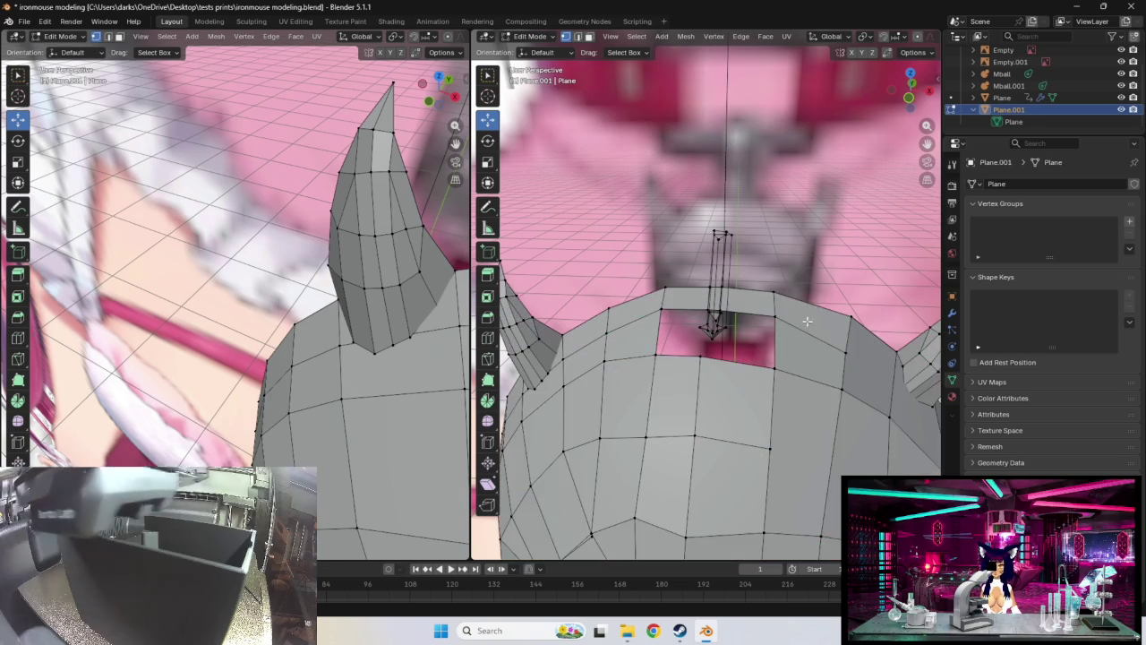
mouse_move(847, 309)
middle_down()
mouse_move(714, 295)
mouse_move(802, 346)
mouse_move(930, 323)
mouse_move(821, 341)
mouse_move(731, 337)
mouse_move(747, 340)
middle_up()
Place the newly extruded geometry and move it under the column
drag(748, 333, 746, 334)
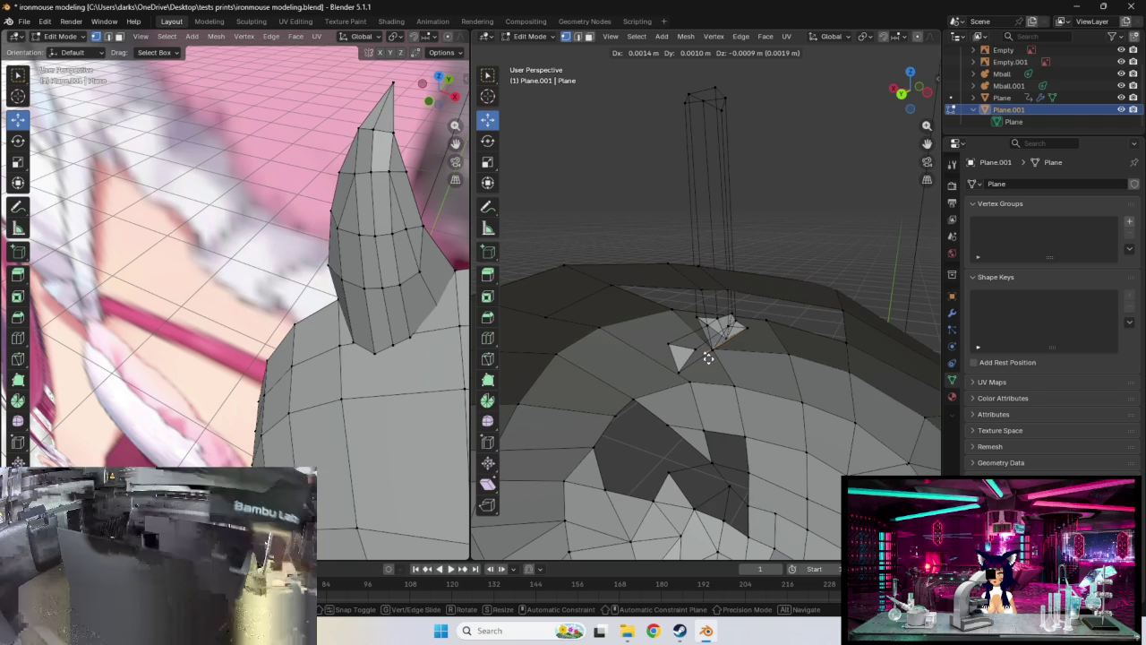
drag(714, 359, 712, 356)
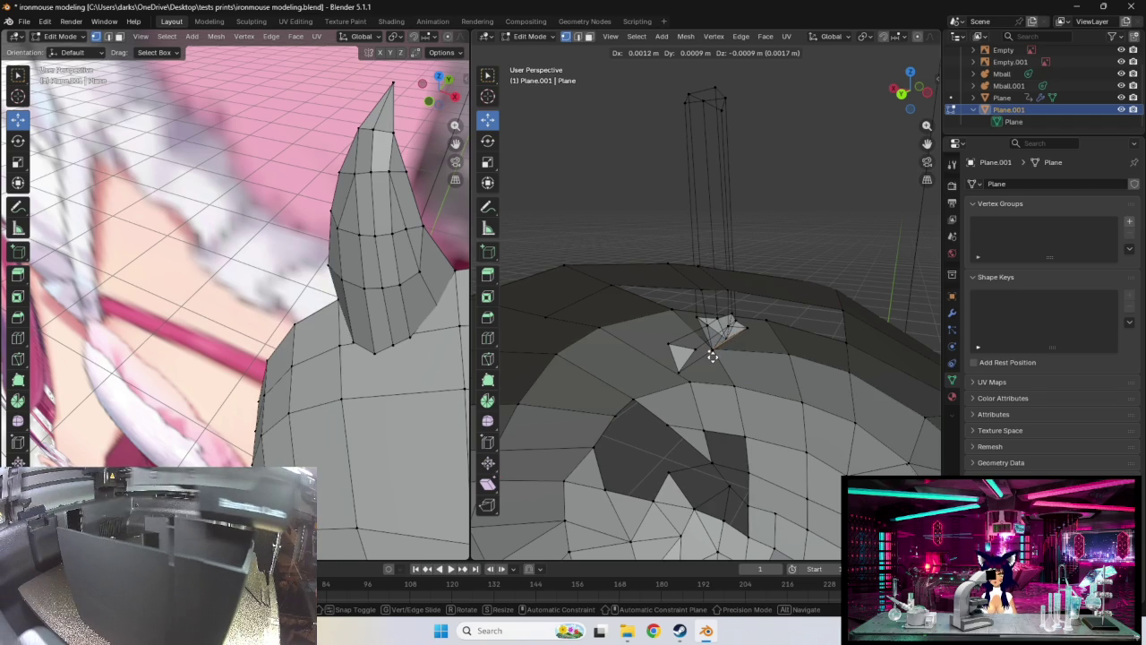
click(713, 356)
middle_drag(747, 356, 702, 354)
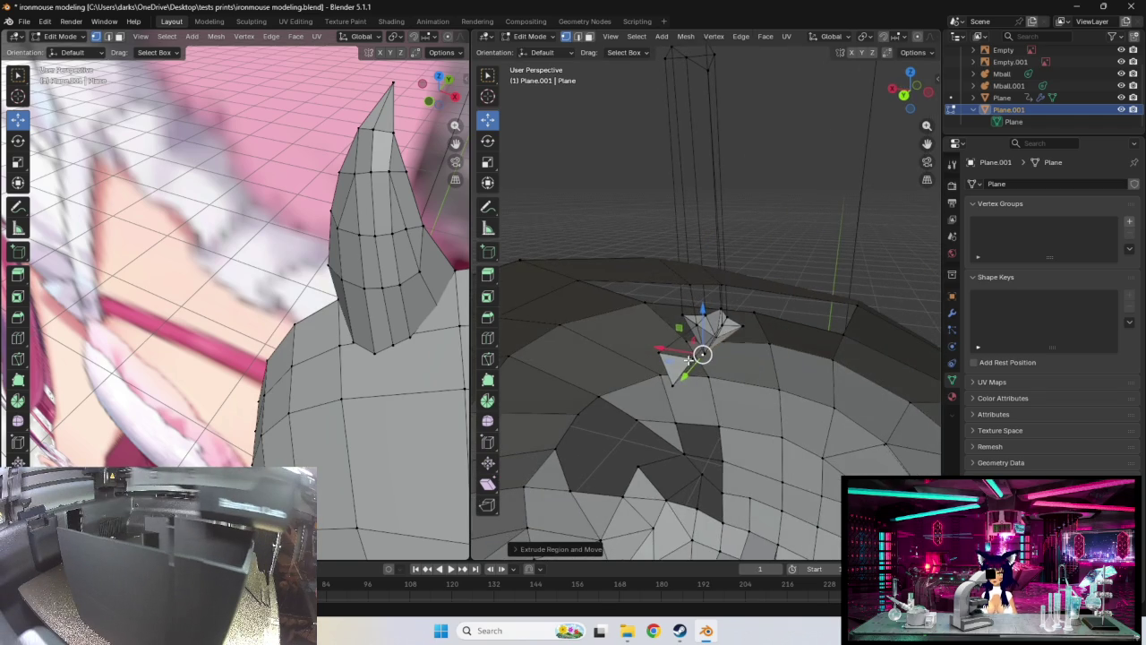
key(g)
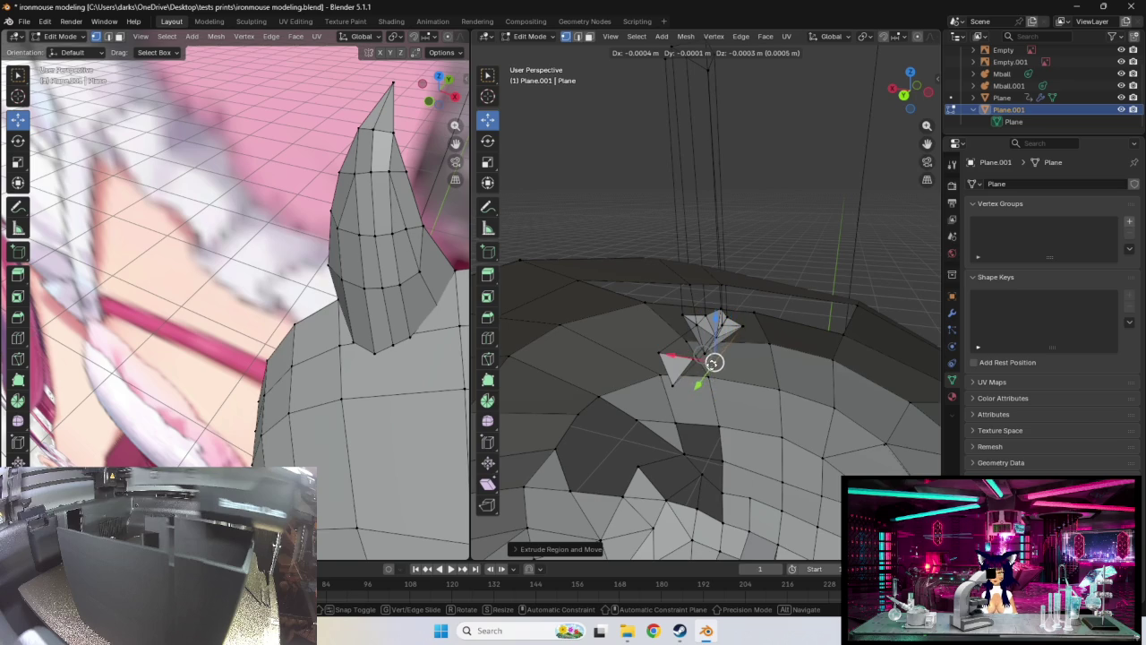
click(714, 364)
mouse_move(716, 363)
middle_down()
mouse_move(685, 399)
mouse_move(732, 358)
middle_up()
key(g)
click(723, 369)
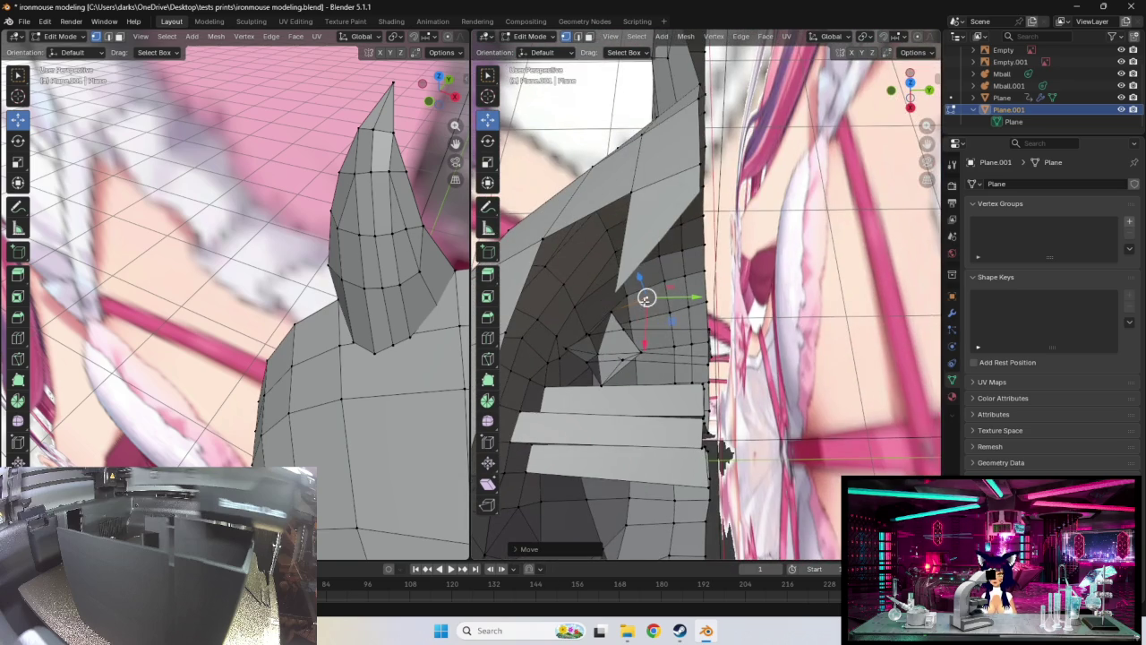
Move more vertices around the column base, cancelling one unwanted move
key(g)
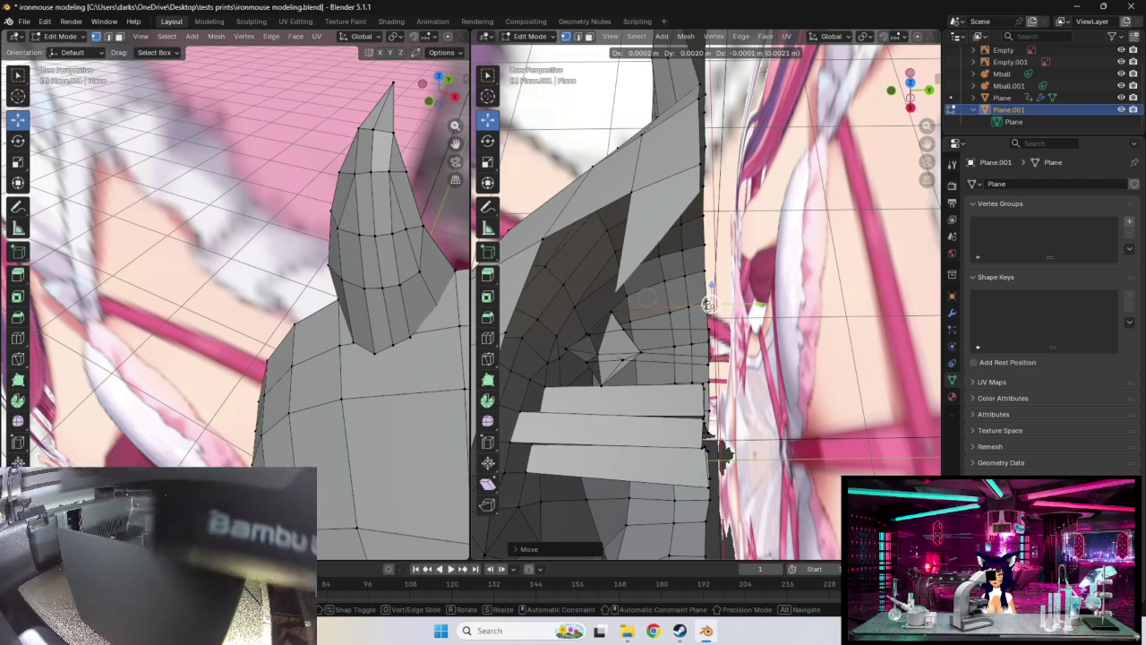
click(707, 305)
mouse_move(707, 305)
middle_down()
mouse_move(676, 248)
mouse_move(626, 215)
mouse_move(636, 252)
middle_up()
mouse_move(739, 376)
middle_down()
mouse_move(608, 334)
mouse_move(686, 366)
mouse_move(716, 355)
mouse_move(698, 336)
mouse_move(814, 340)
mouse_move(754, 366)
middle_up()
key(g)
right_click(710, 346)
key(g)
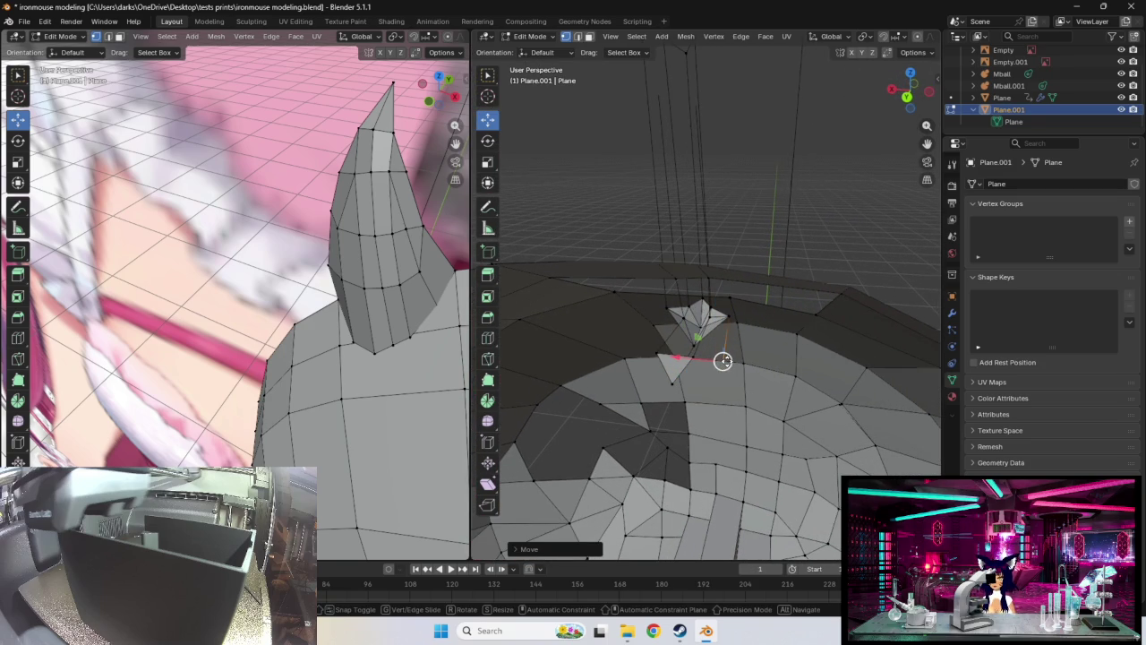
click(720, 362)
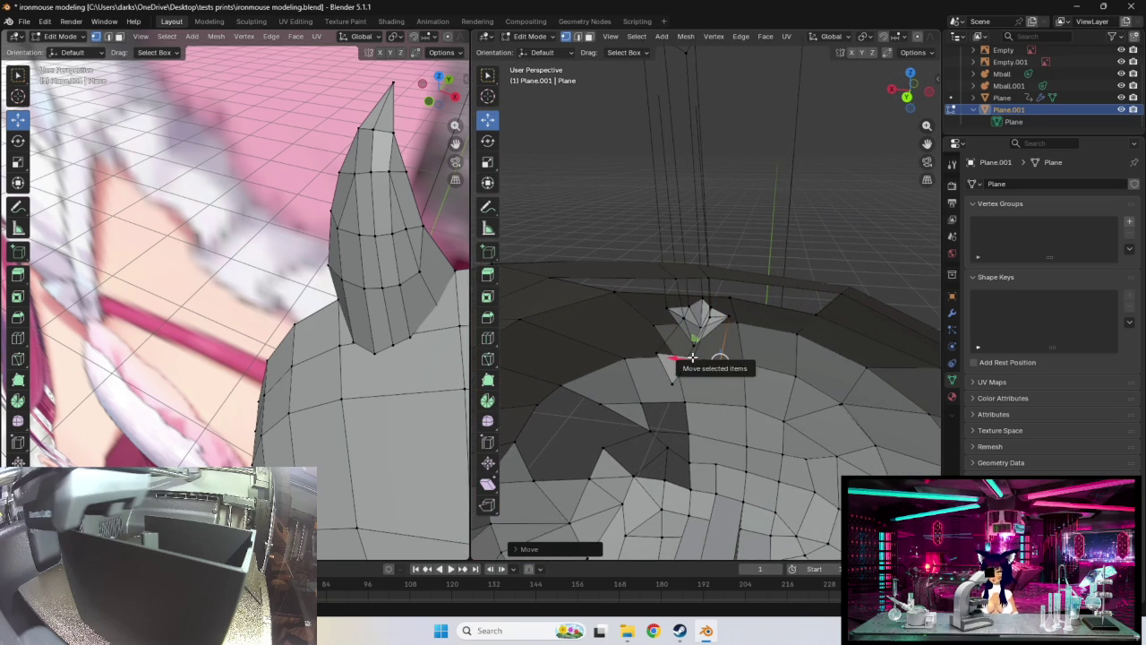
Move a vertex of the small triangle, then undo that move
click(692, 357)
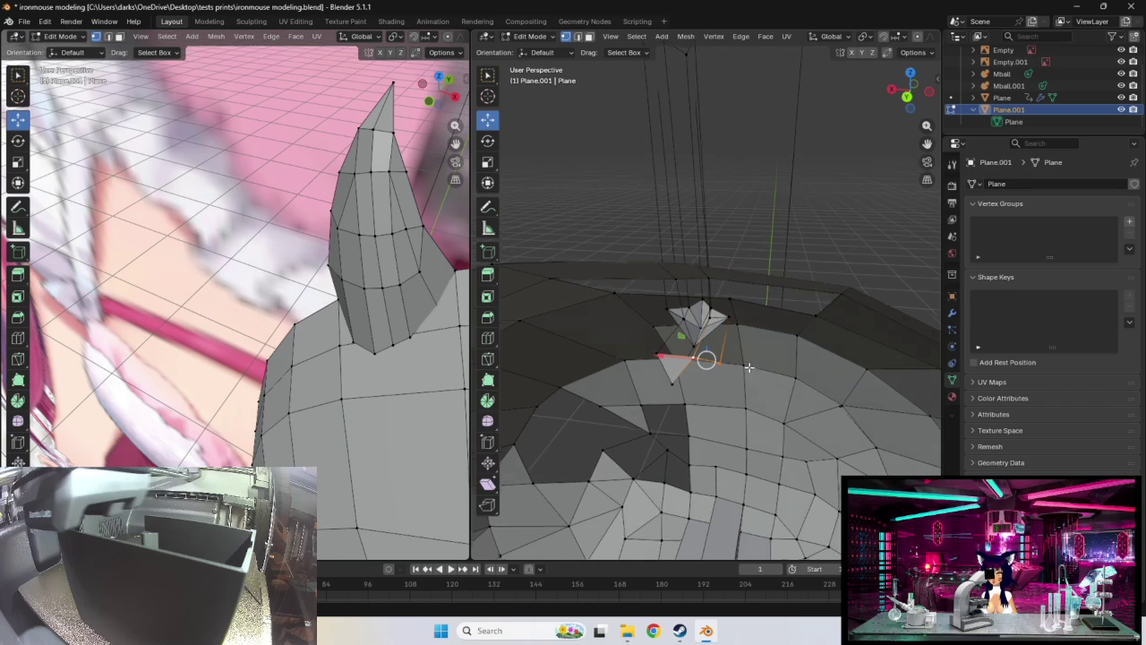
middle_drag(748, 368, 730, 361)
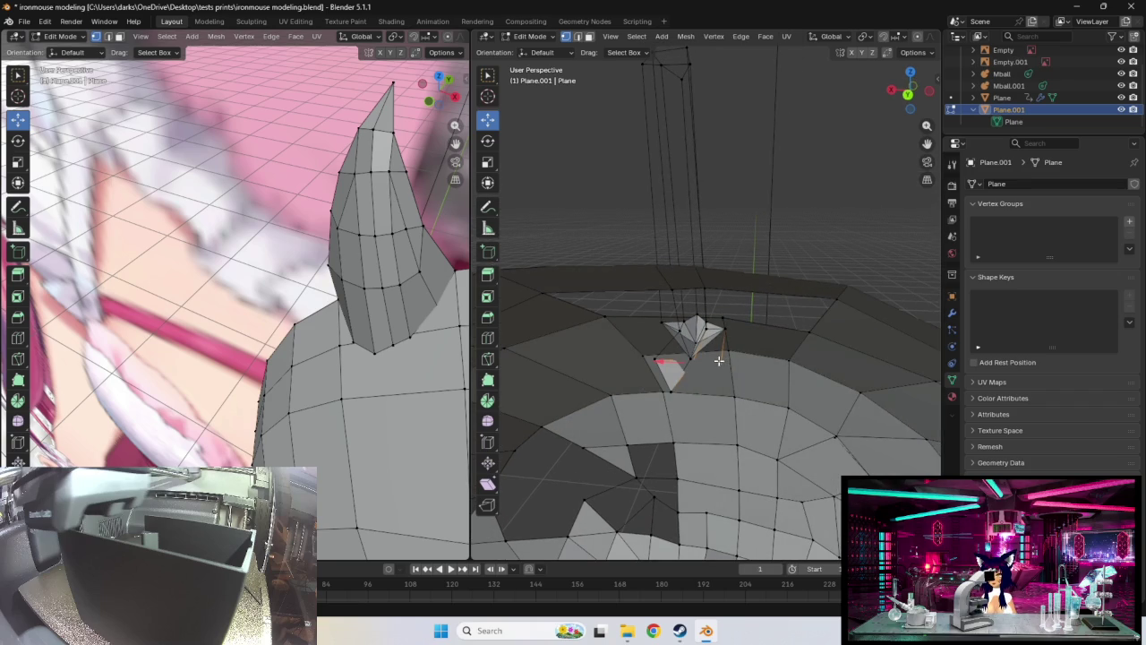
middle_drag(732, 367, 719, 363)
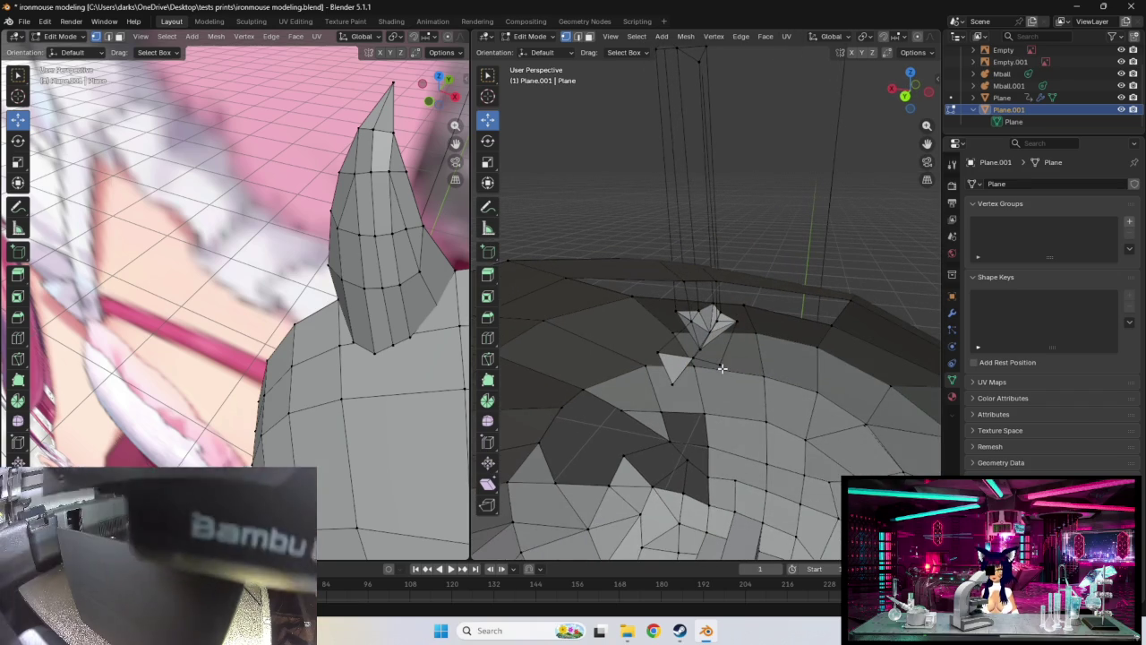
click(720, 362)
mouse_move(719, 361)
middle_down()
mouse_move(742, 341)
mouse_move(728, 366)
middle_up()
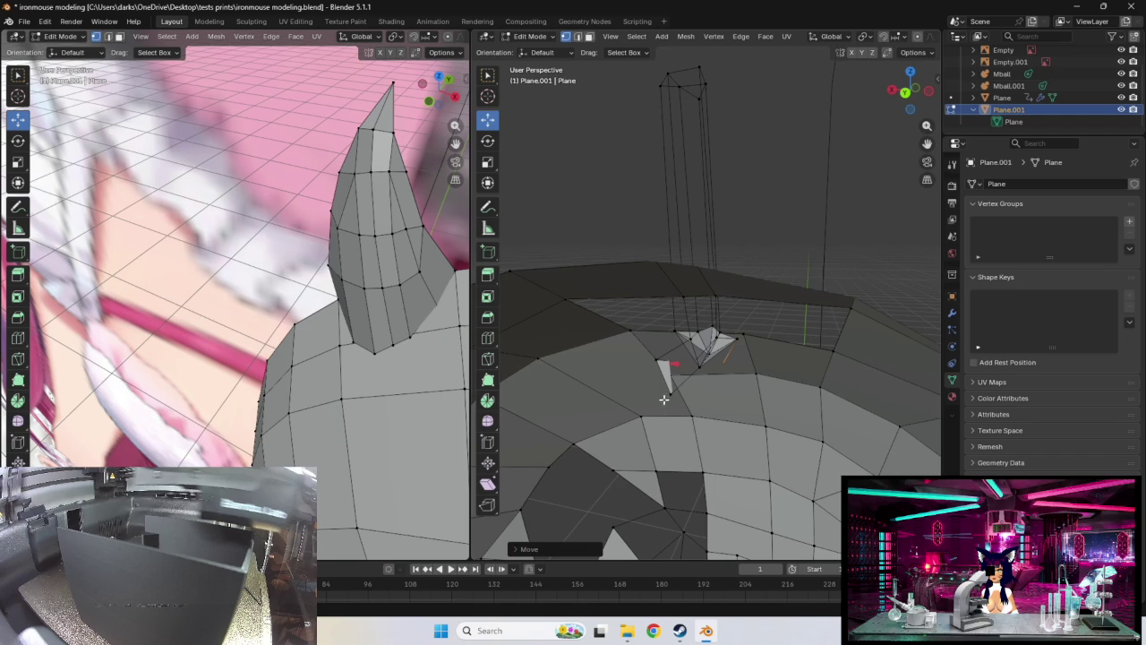
key(ctrl+z)
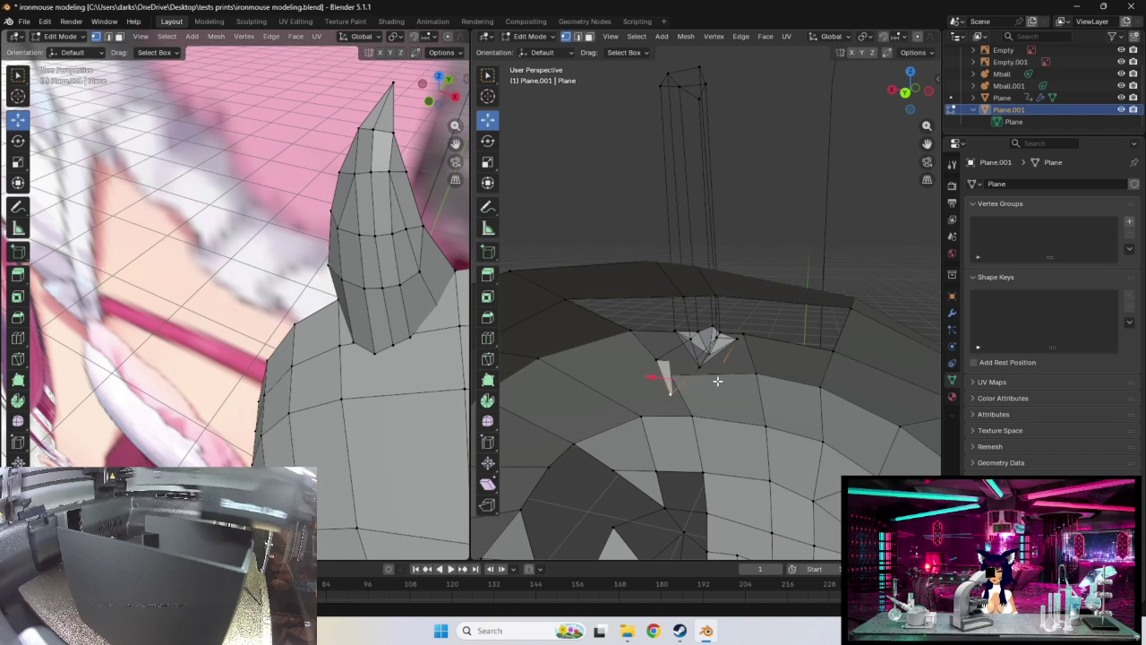
mouse_move(717, 380)
middle_down()
mouse_move(654, 387)
mouse_move(694, 350)
mouse_move(662, 315)
mouse_move(756, 352)
middle_up()
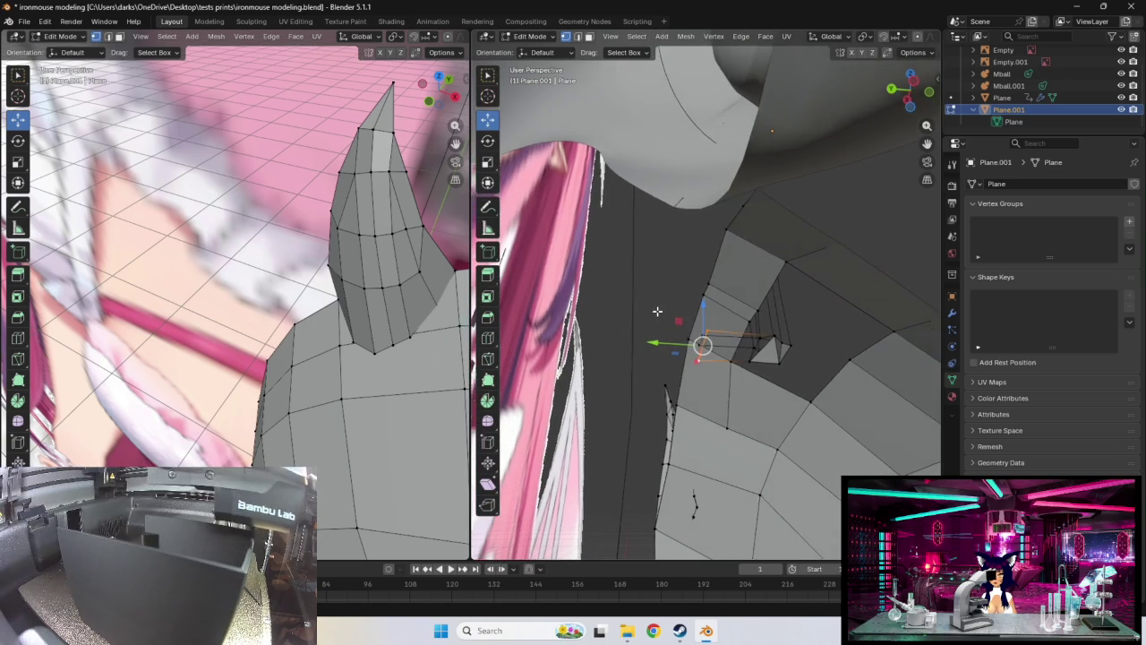
Select the quad face, then nudge the small triangle face
shift+click(775, 339)
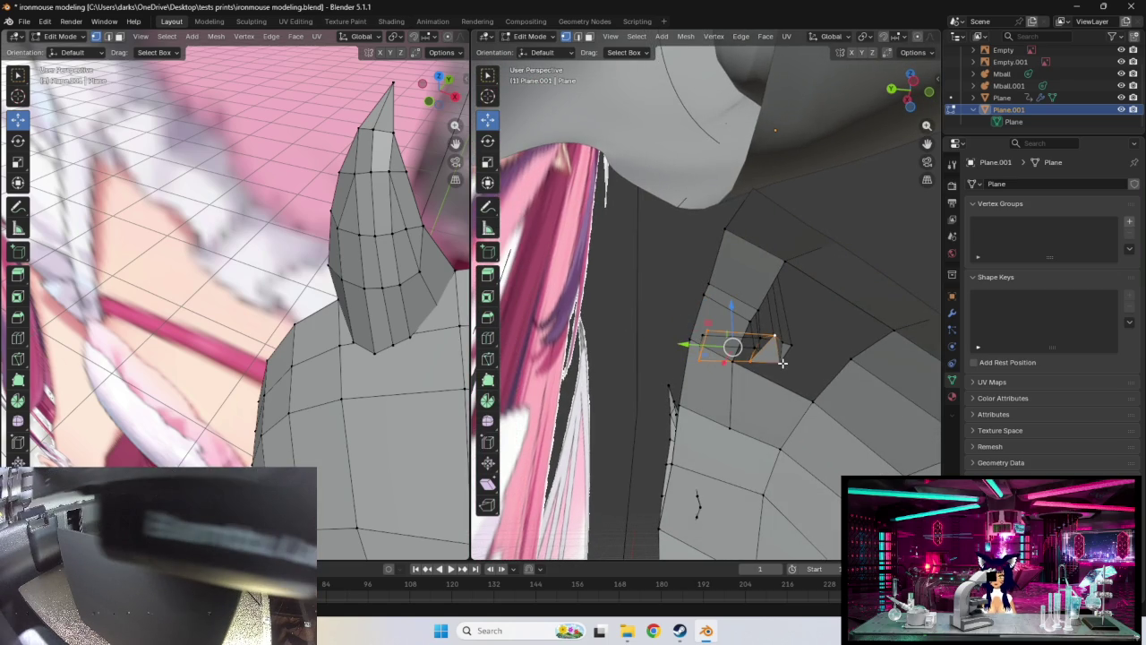
mouse_move(813, 365)
middle_down()
mouse_move(768, 379)
mouse_move(769, 408)
mouse_move(760, 403)
middle_up()
click(777, 397)
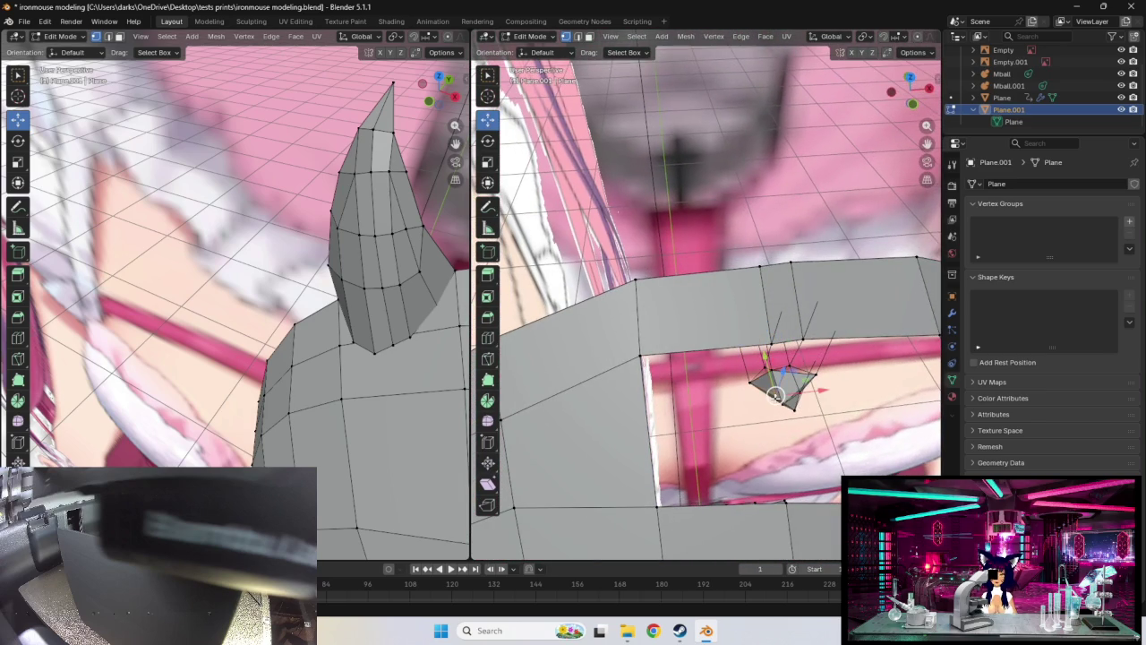
key(g)
click(773, 395)
middle_drag(773, 395, 744, 429)
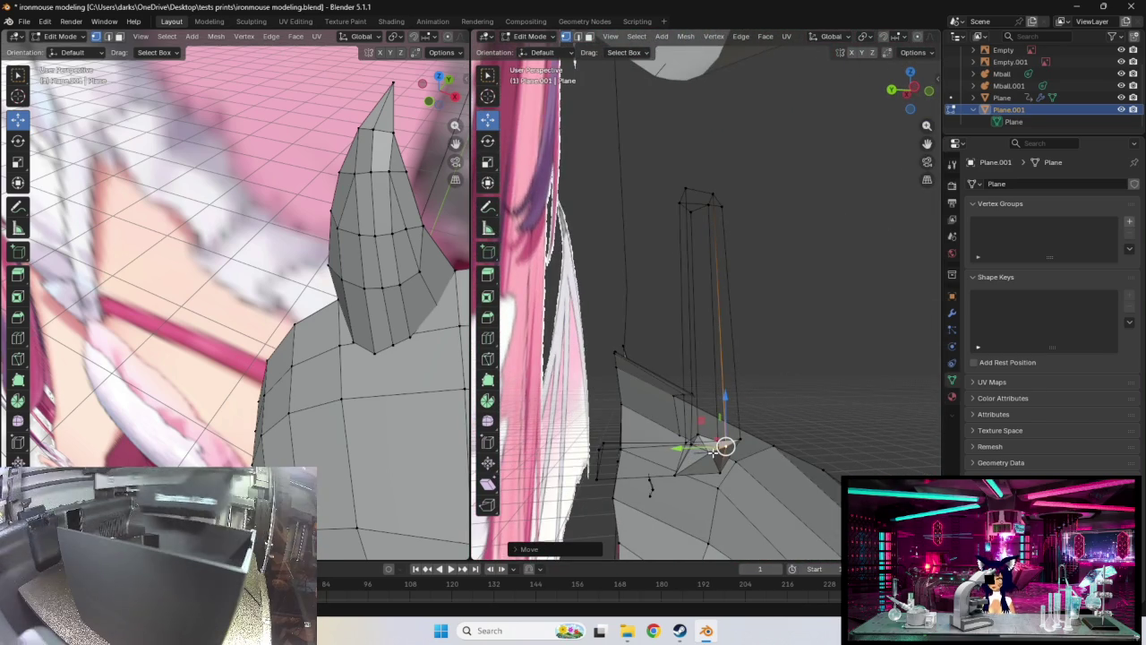
Select three vertices at the column base, nudge the face, and undo a second move
click(710, 451)
shift+click(675, 476)
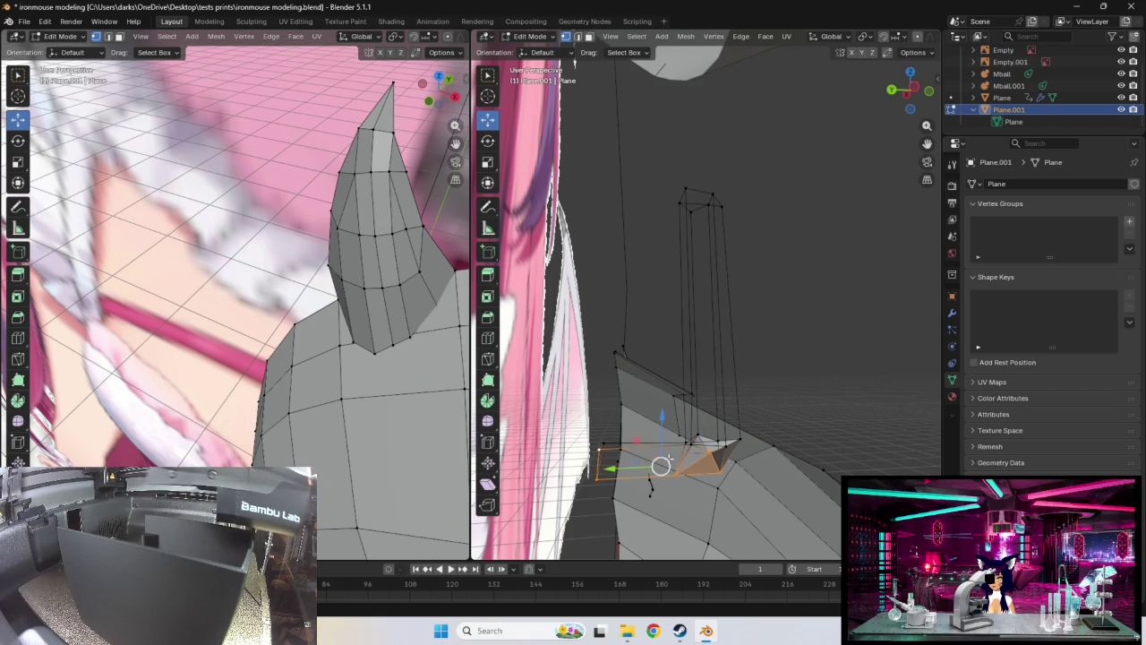
shift+click(727, 445)
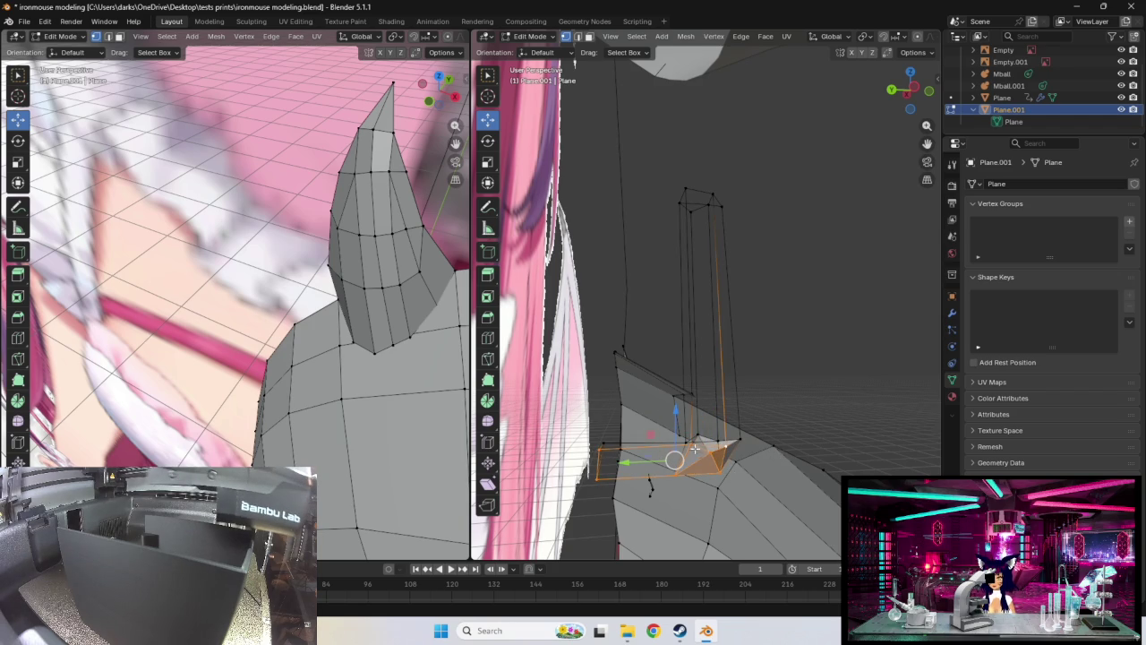
middle_drag(716, 445, 703, 462)
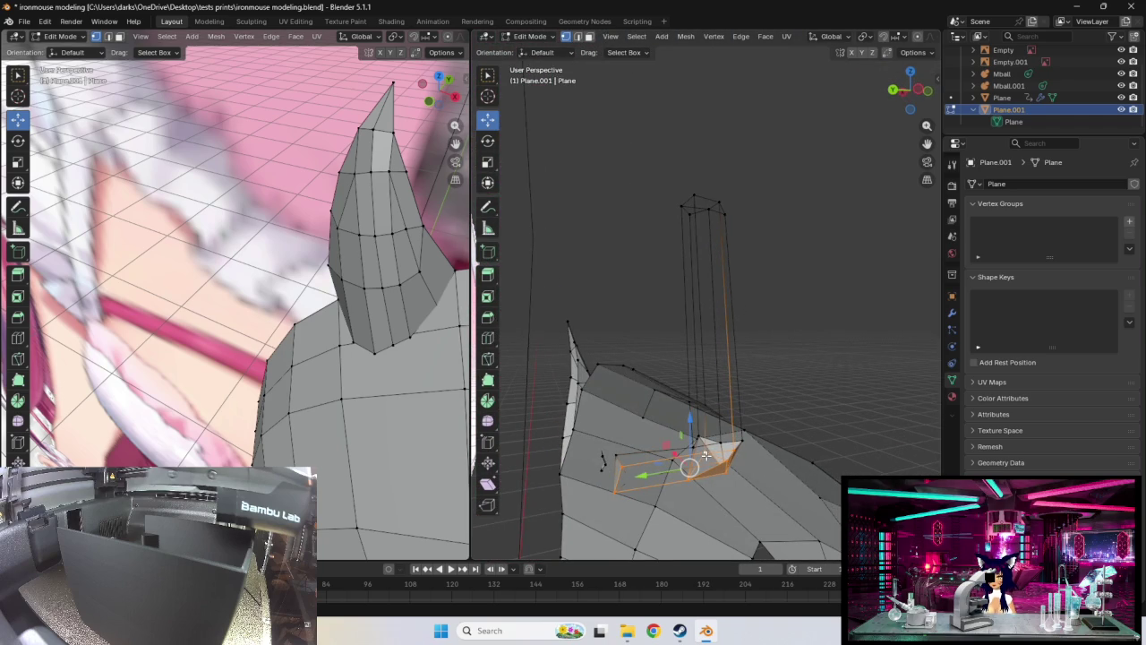
drag(704, 454, 705, 455)
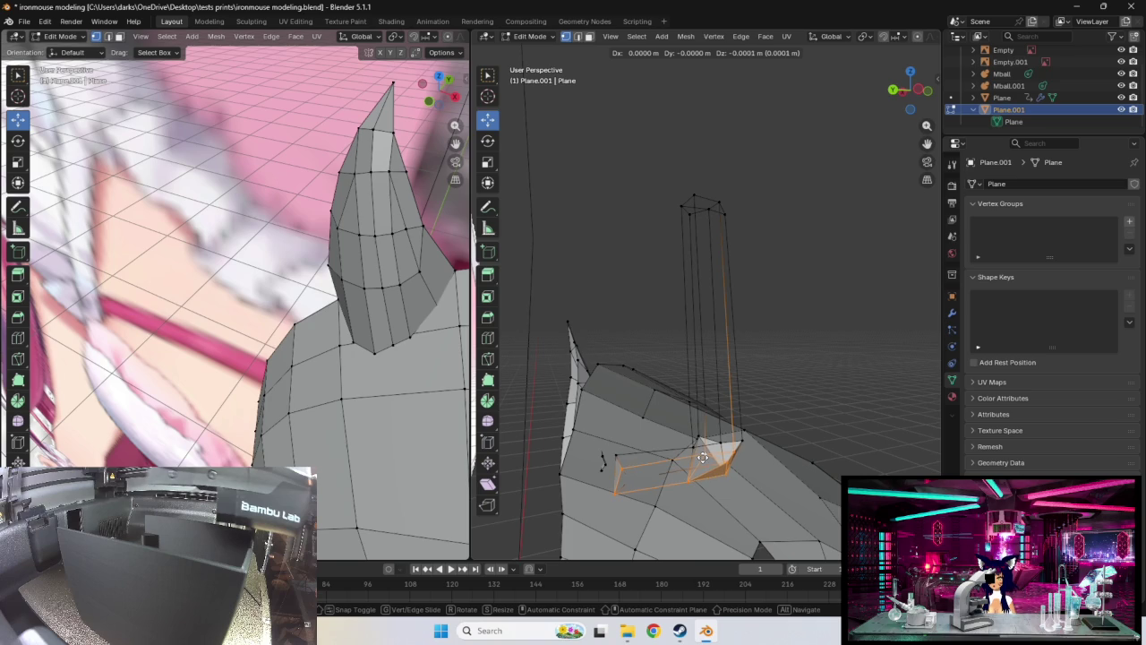
middle_drag(706, 455, 716, 456)
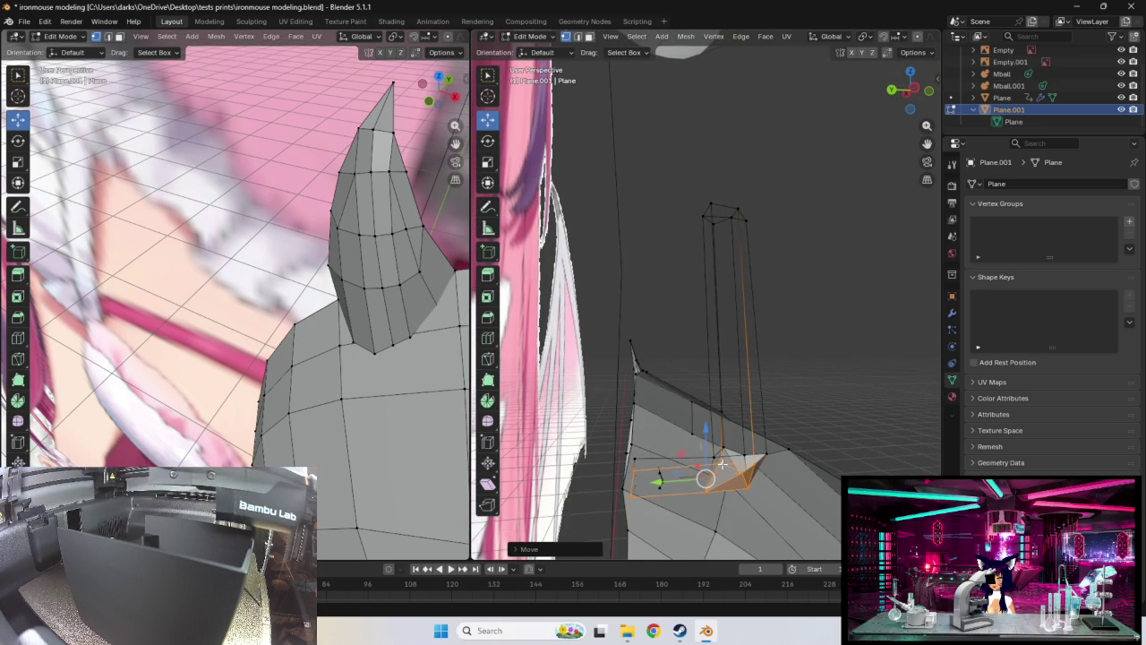
drag(706, 479, 706, 471)
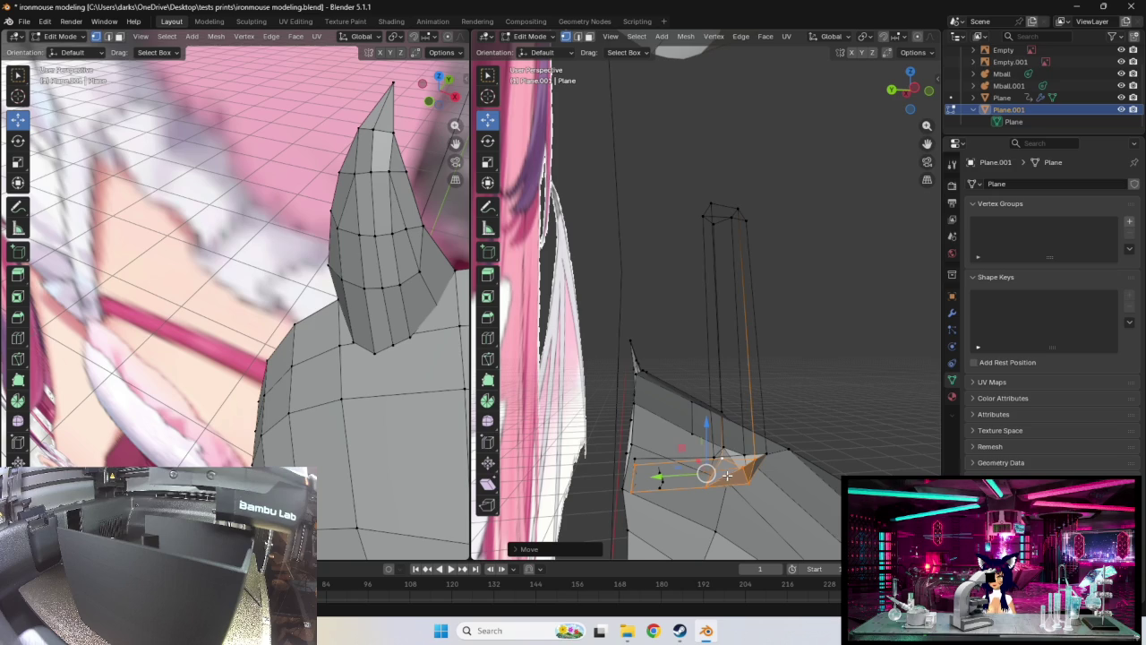
key(ctrl+z)
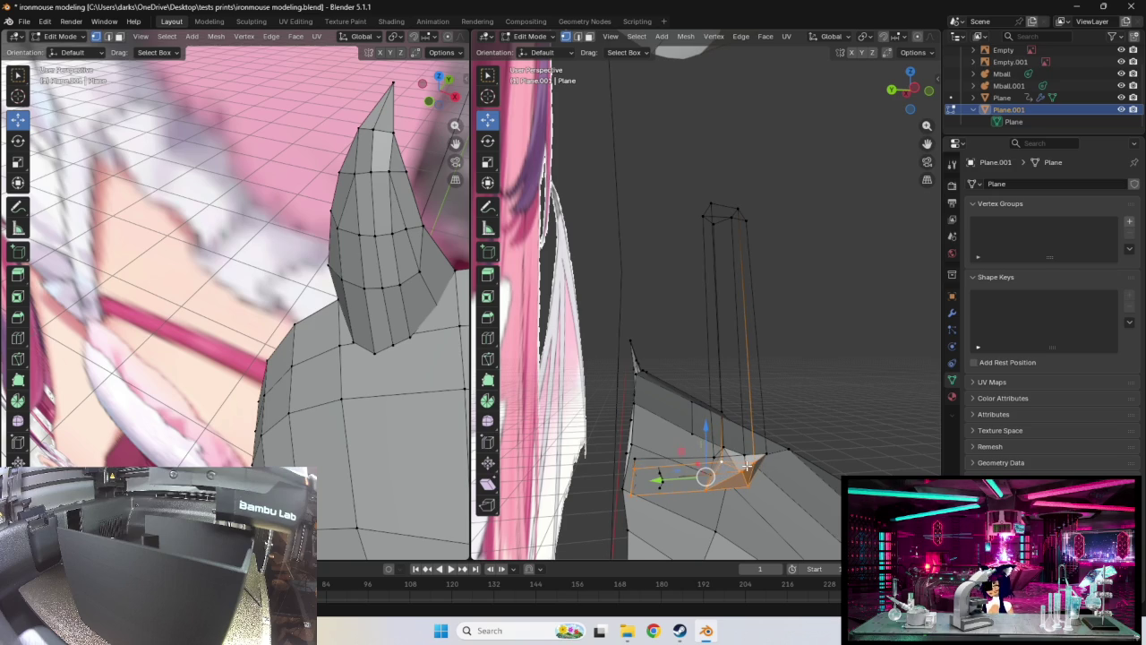
mouse_move(746, 466)
middle_down()
mouse_move(754, 486)
mouse_move(758, 468)
middle_up()
Confirm the face's position and move the selected geometry again
click(756, 470)
key(g)
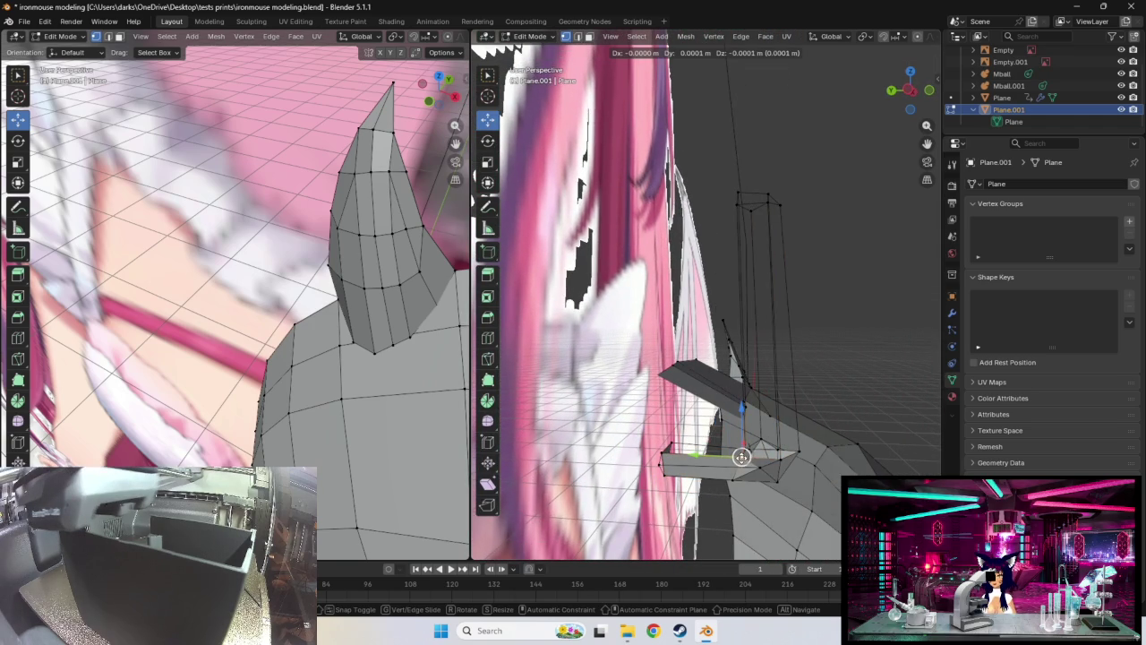
click(741, 457)
mouse_move(796, 449)
middle_down()
mouse_move(748, 454)
mouse_move(743, 417)
mouse_move(752, 440)
mouse_move(691, 447)
middle_up()
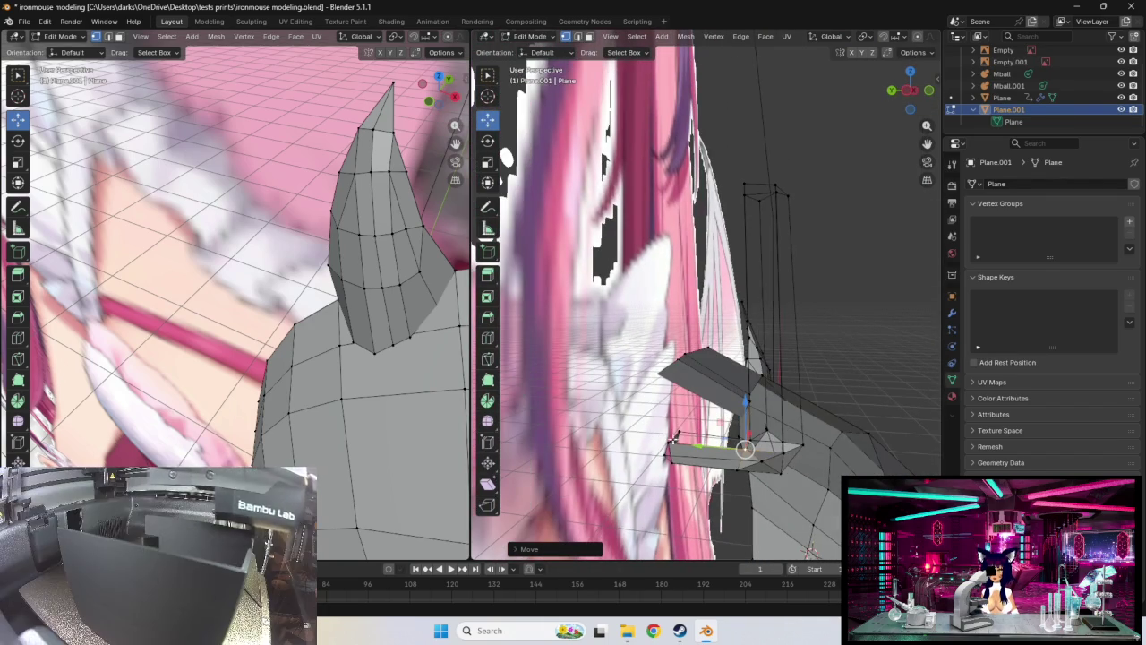
Move the faces beside the column's base along the X axis
click(720, 455)
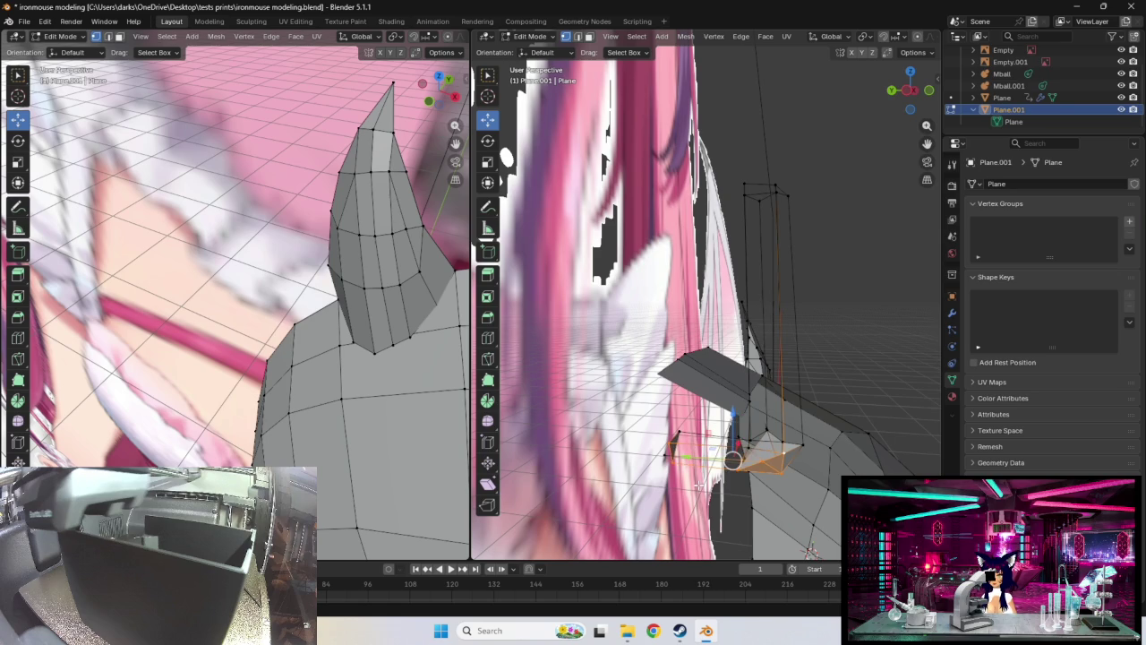
key(g)
key(x)
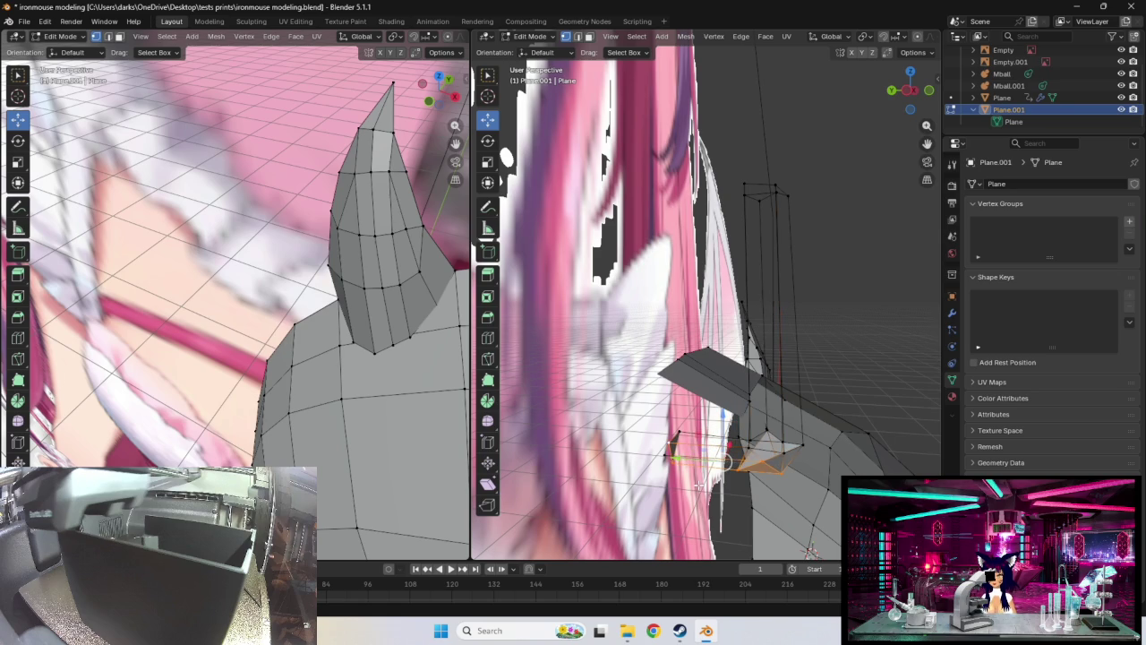
mouse_move(698, 483)
middle_down()
mouse_move(687, 486)
mouse_move(706, 410)
middle_up()
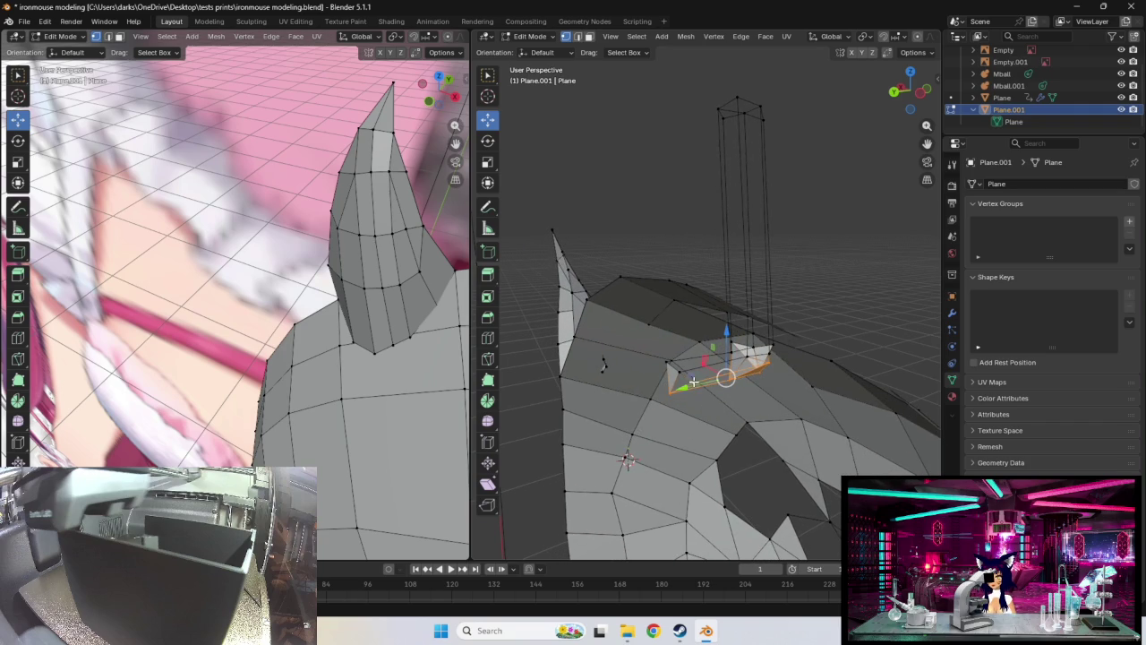
middle_drag(739, 400, 783, 407)
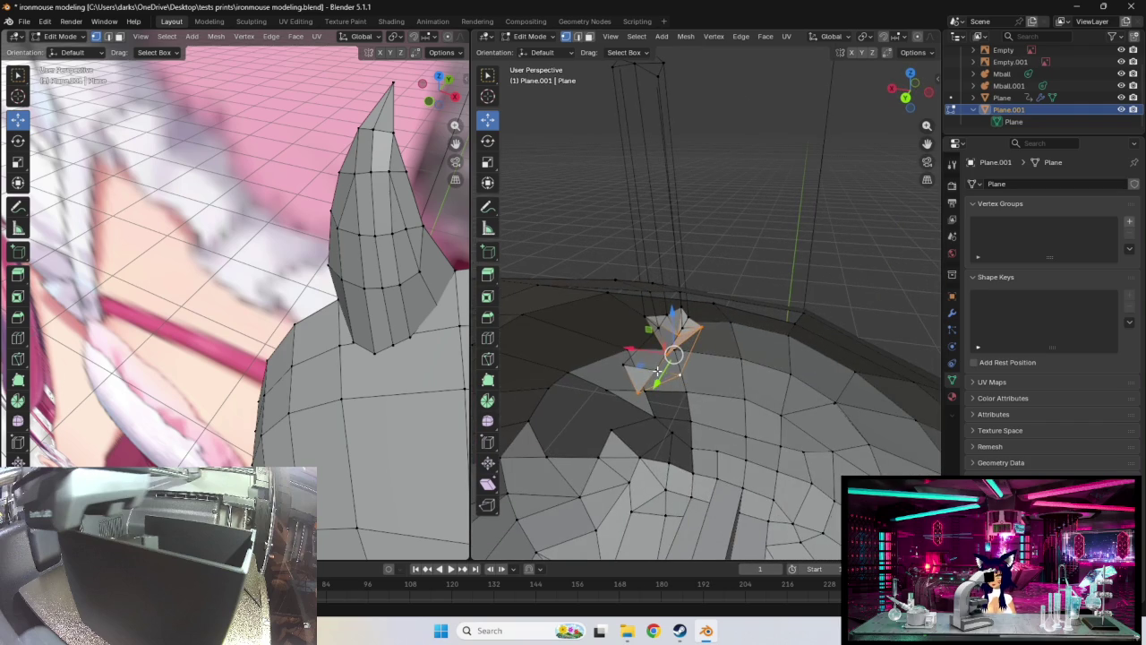
mouse_move(656, 370)
middle_down()
mouse_move(750, 378)
mouse_move(765, 368)
middle_up()
mouse_move(794, 345)
middle_down()
mouse_move(691, 387)
mouse_move(809, 404)
middle_up()
Toggle the selection, then drag the small piece to its new position
key(a)
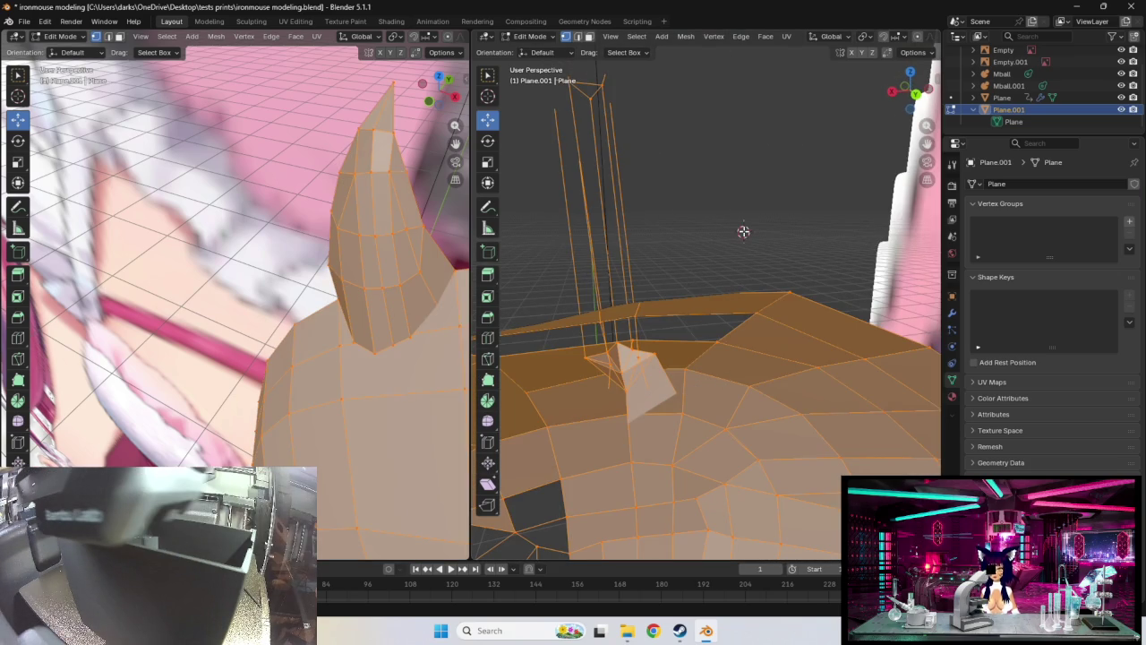
key(alt+a)
mouse_move(796, 223)
middle_down()
mouse_move(790, 212)
mouse_move(644, 213)
middle_up()
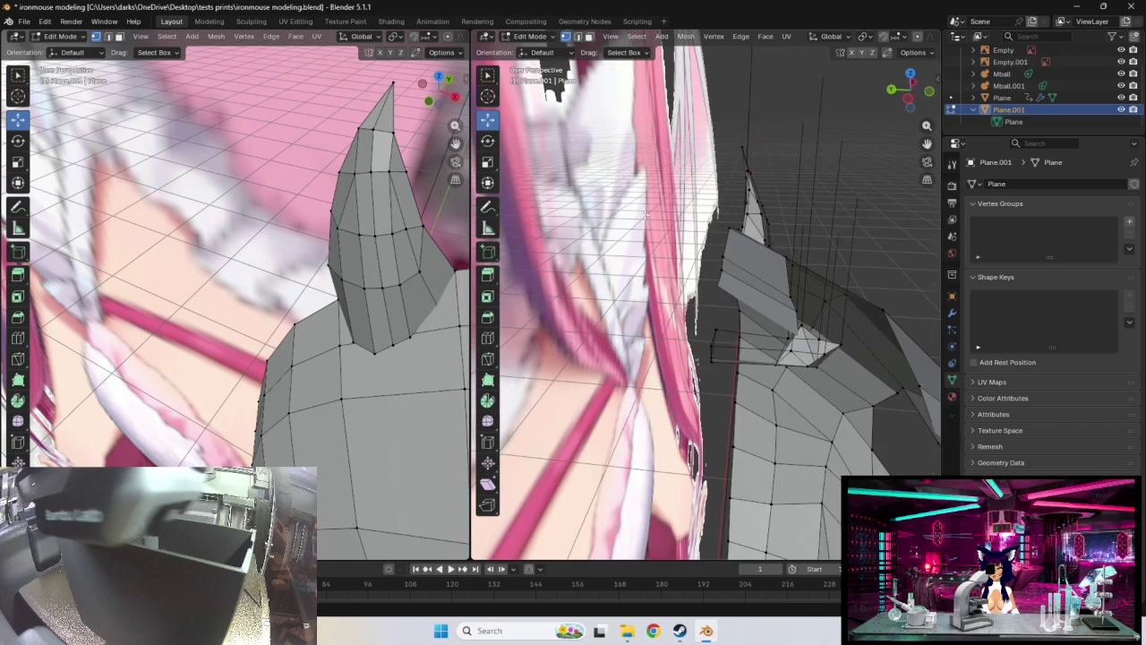
middle_drag(846, 303, 745, 325)
mouse_move(728, 381)
middle_down()
mouse_move(784, 393)
mouse_move(770, 385)
middle_up()
drag(721, 352, 725, 349)
mouse_move(802, 395)
middle_down()
mouse_move(825, 401)
mouse_move(777, 384)
mouse_move(799, 379)
mouse_move(785, 365)
mouse_move(746, 396)
middle_up()
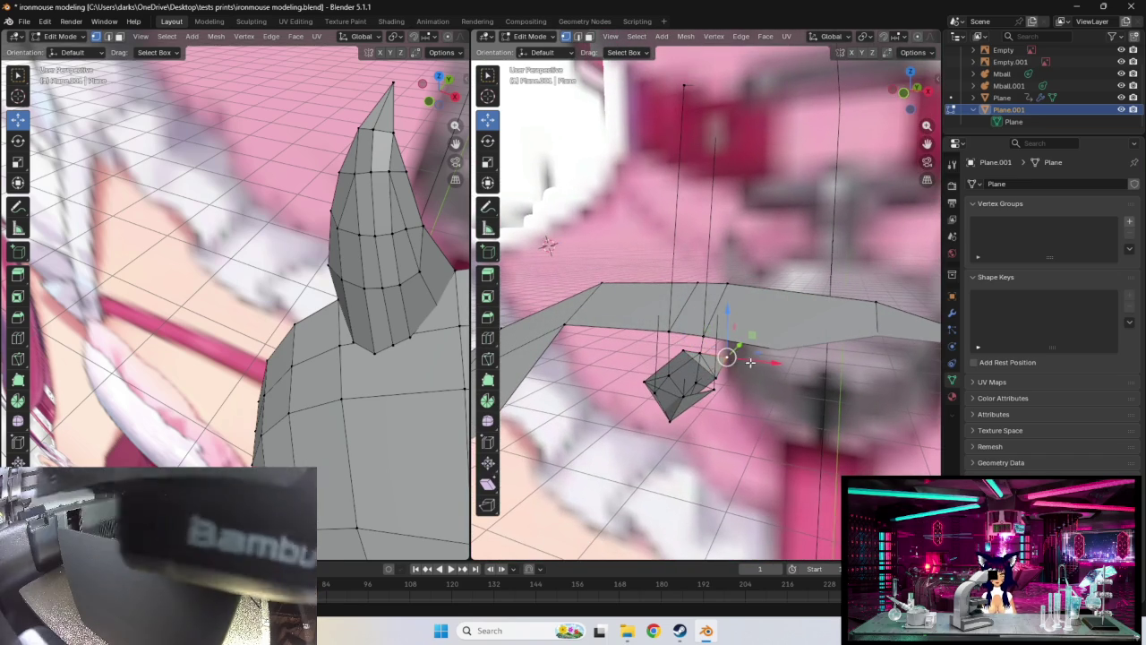
Extrude the patch selection and place the new geometry
key(g)
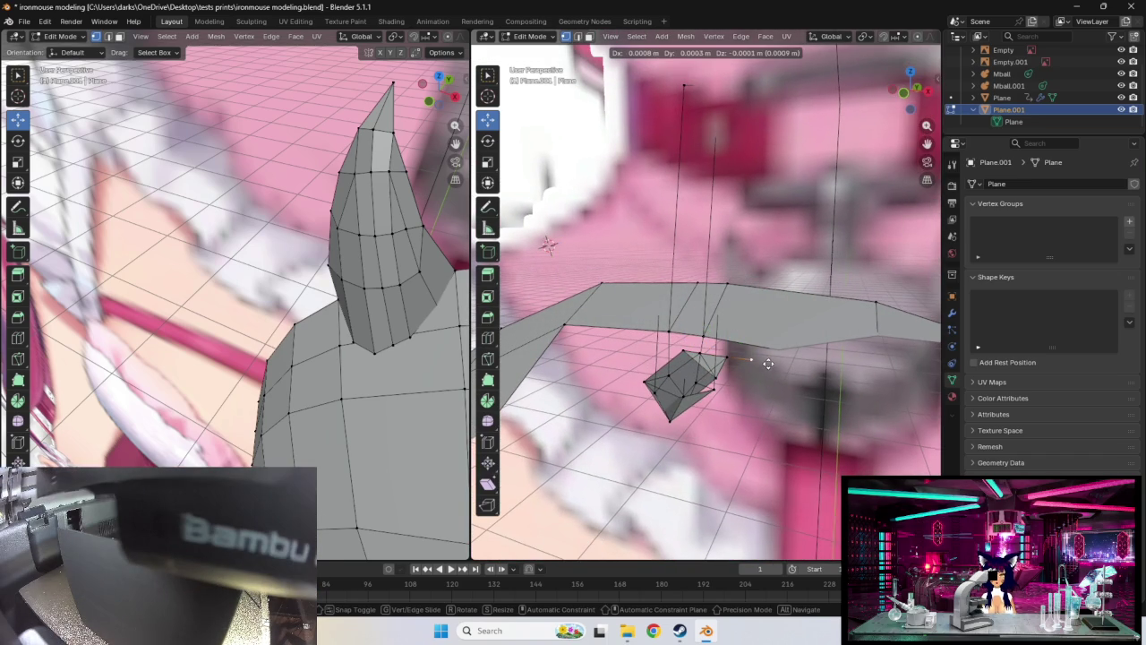
click(767, 362)
click(713, 399)
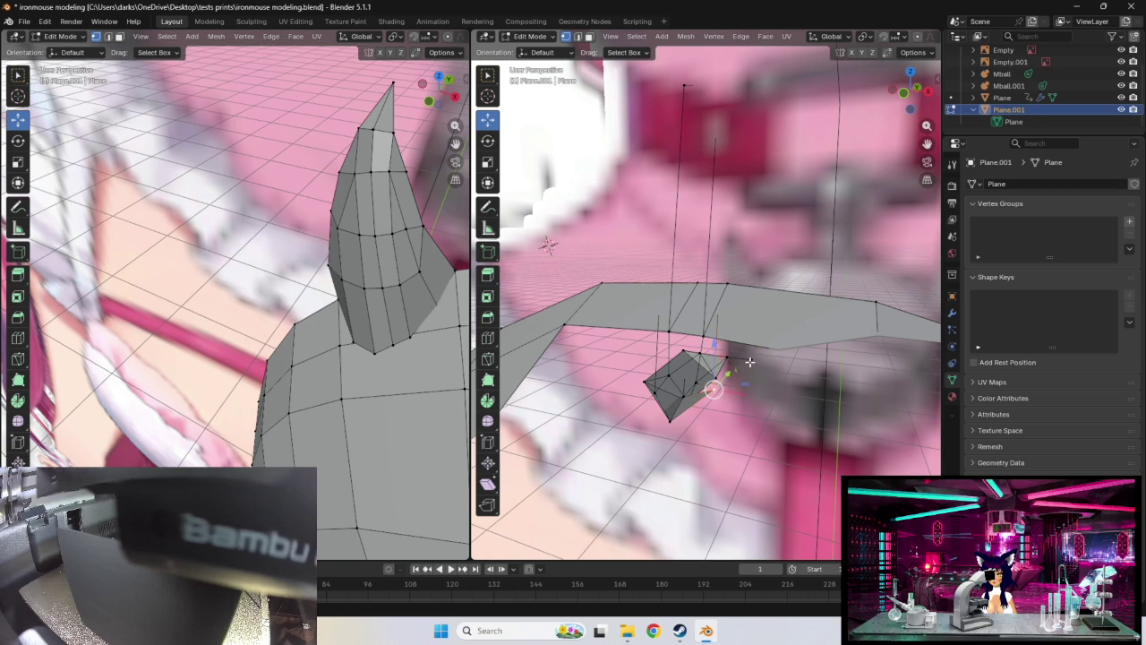
middle_drag(776, 362, 765, 357)
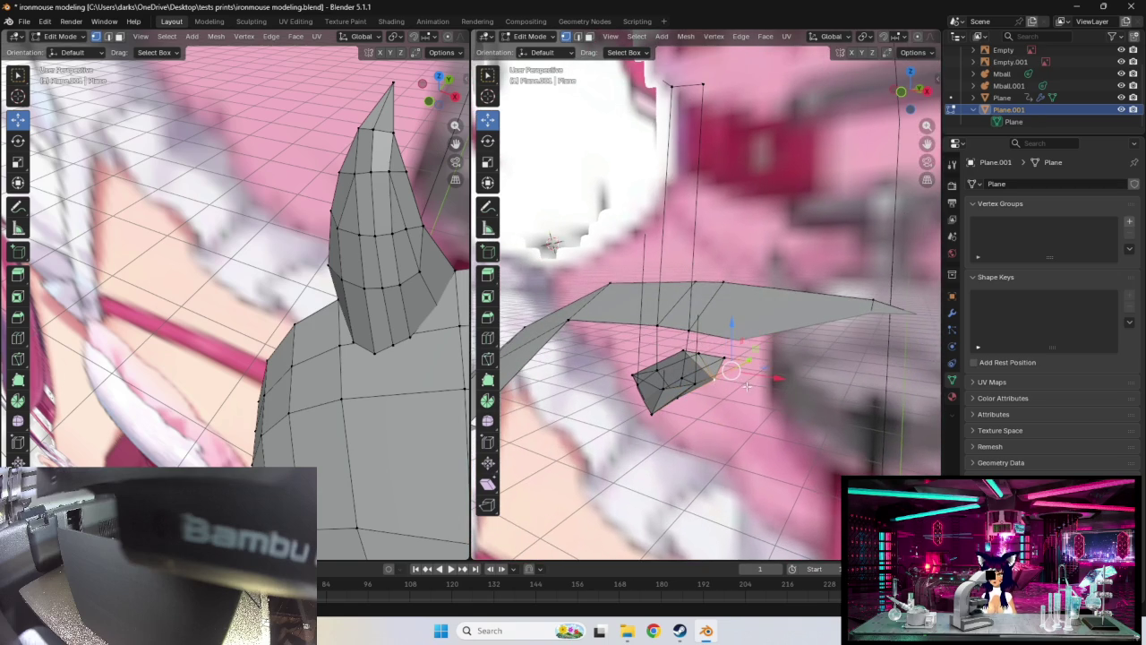
middle_drag(747, 385, 753, 390)
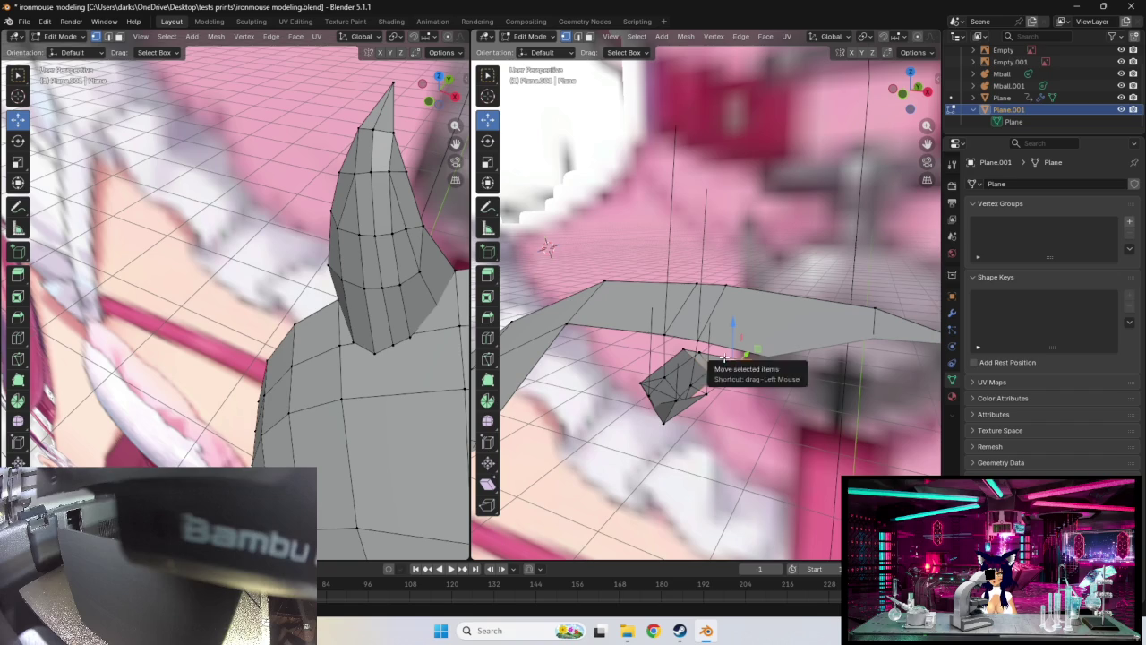
middle_drag(705, 395, 667, 364)
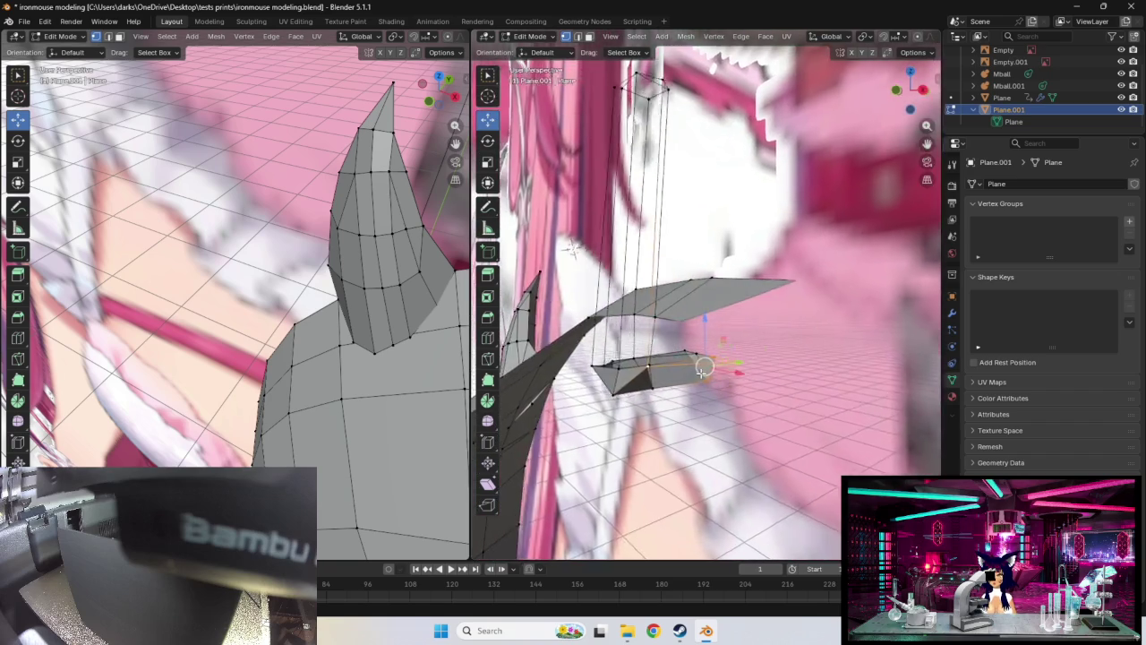
Select nearby vertices and the triangular face, then move the face toward the surface
shift+click(597, 383)
shift+click(631, 380)
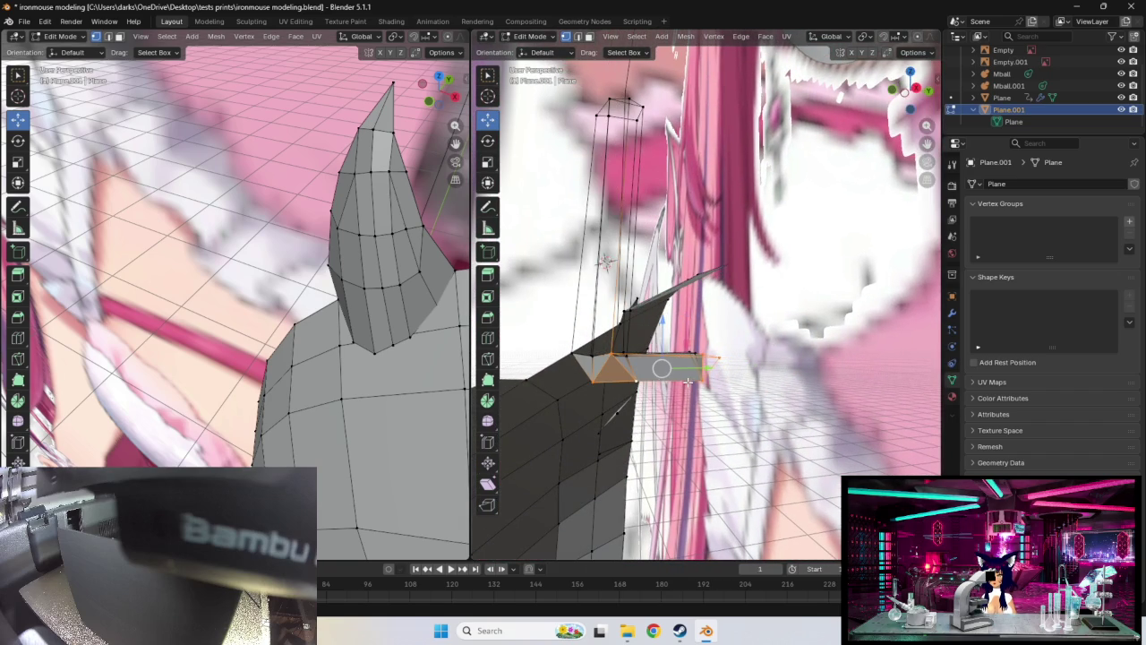
middle_drag(687, 381, 762, 420)
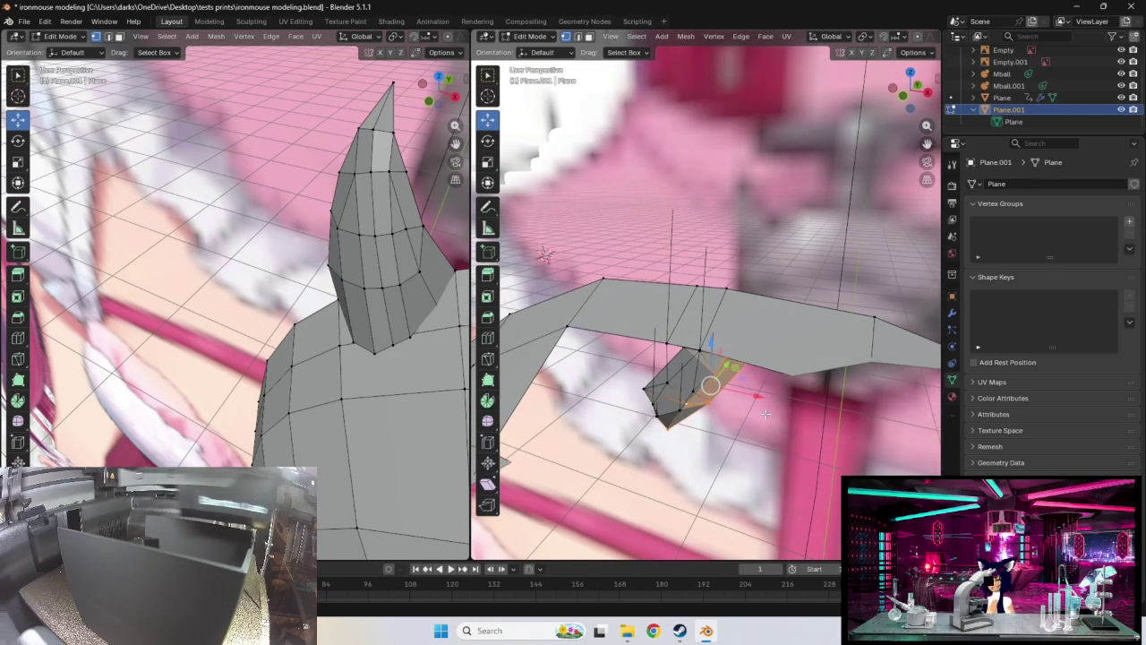
mouse_move(764, 414)
middle_down()
mouse_move(609, 374)
mouse_move(707, 435)
mouse_move(711, 412)
middle_up()
drag(680, 337, 702, 327)
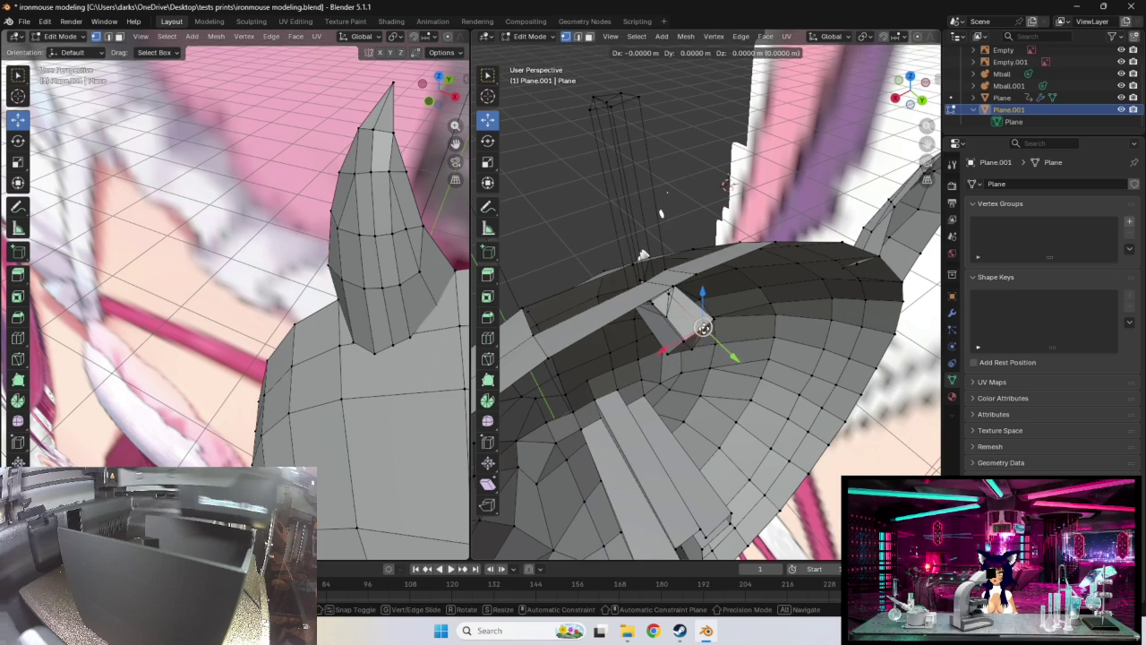
middle_drag(701, 328, 701, 322)
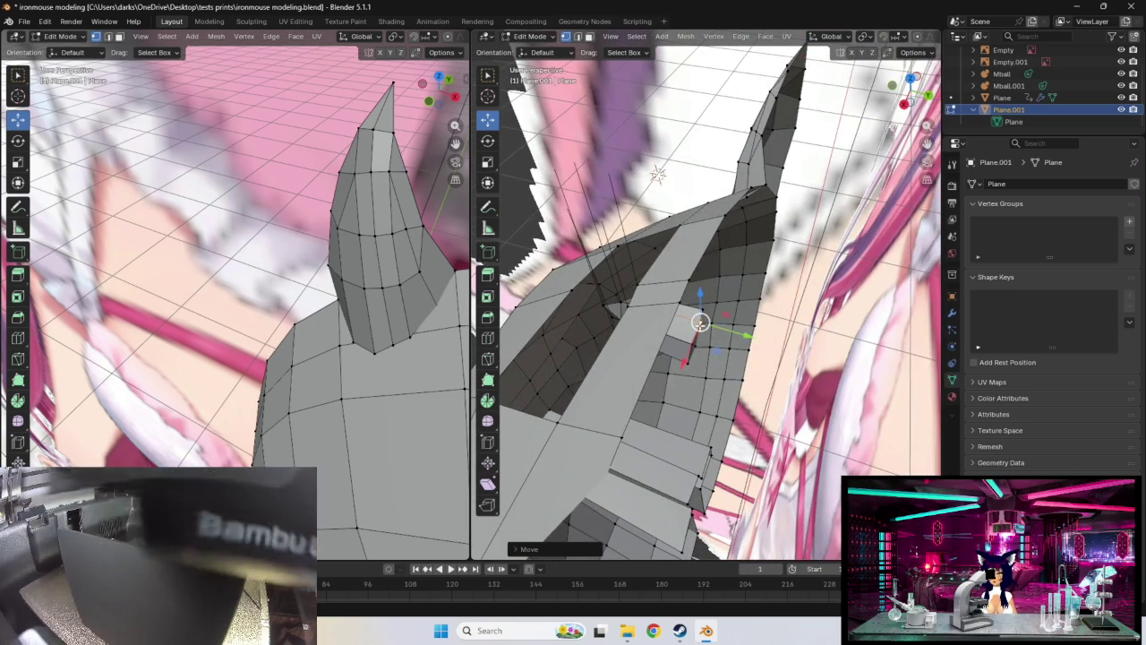
key(g)
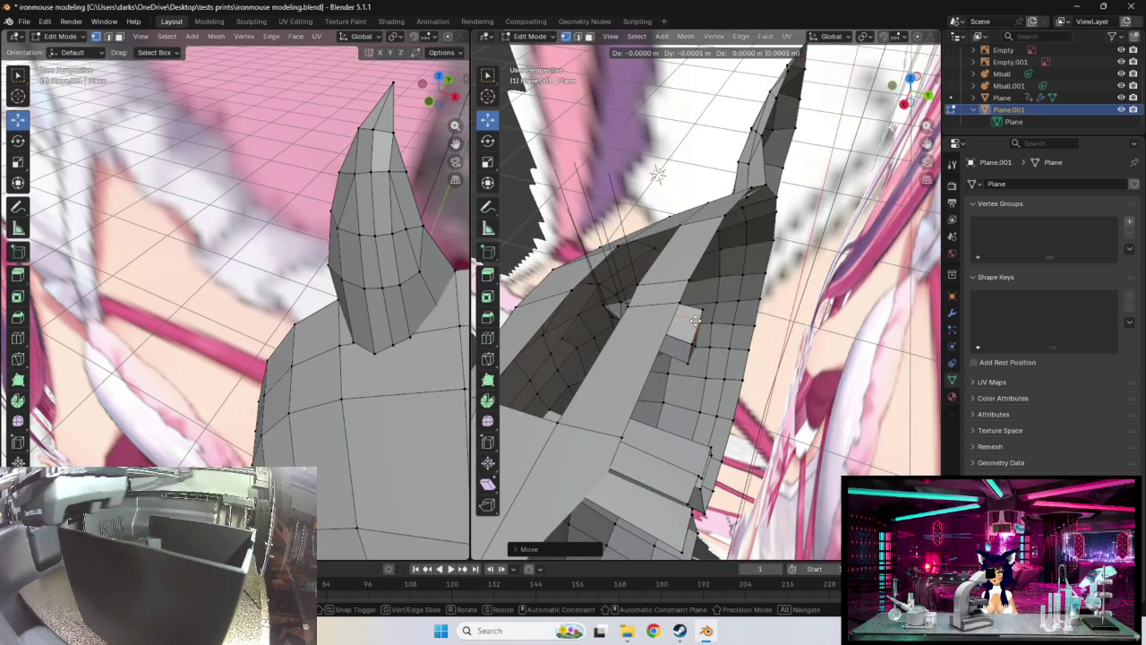
click(694, 320)
Extrude a new vertex upward from the patch
mouse_move(693, 320)
middle_down()
mouse_move(882, 298)
mouse_move(820, 382)
mouse_move(811, 354)
mouse_move(745, 383)
mouse_move(725, 126)
middle_up()
key(g)
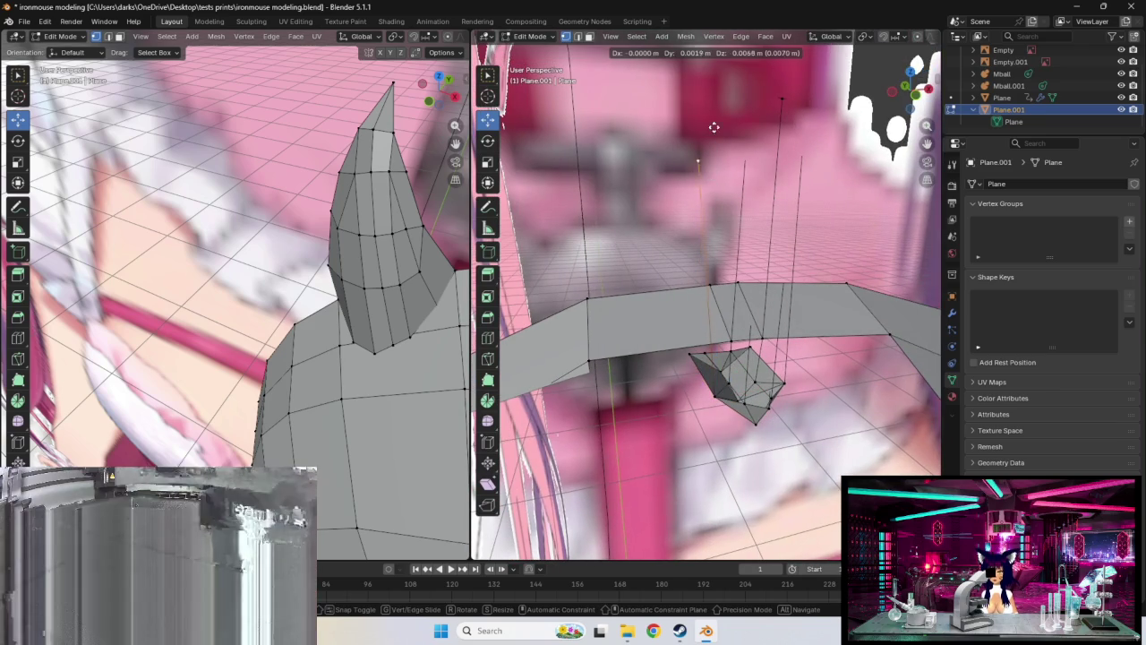
click(745, 68)
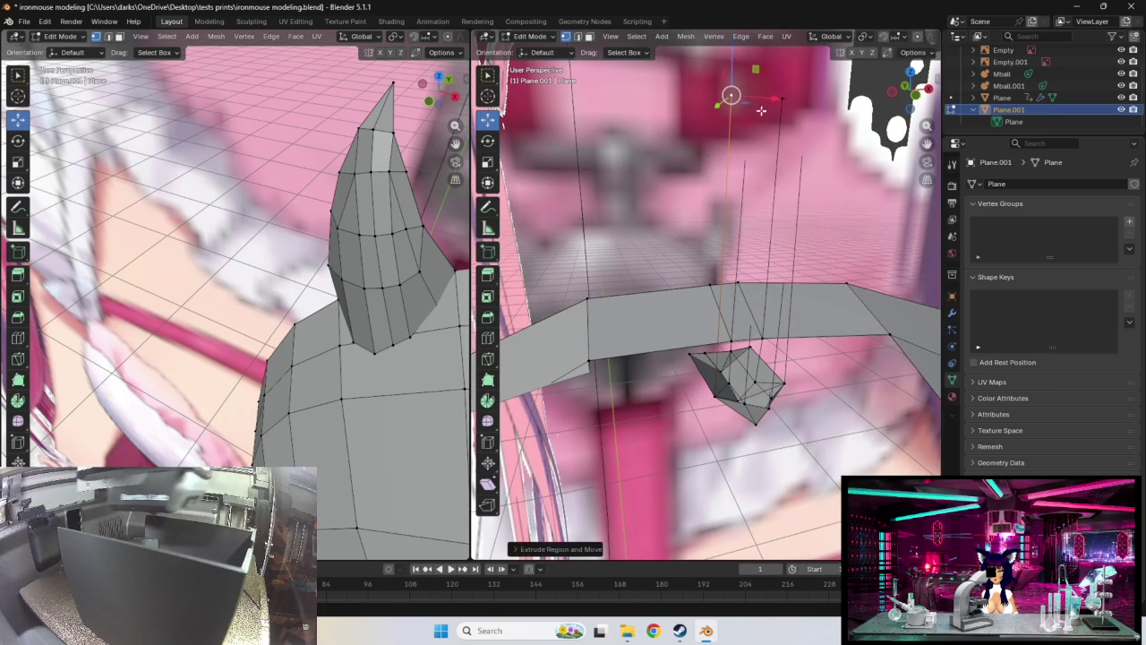
Reposition the extruded column top in several moves, bringing it back near the head opening
mouse_move(746, 71)
middle_down()
mouse_move(795, 205)
mouse_move(828, 230)
mouse_move(808, 241)
mouse_move(773, 353)
mouse_move(787, 378)
mouse_move(725, 288)
middle_up()
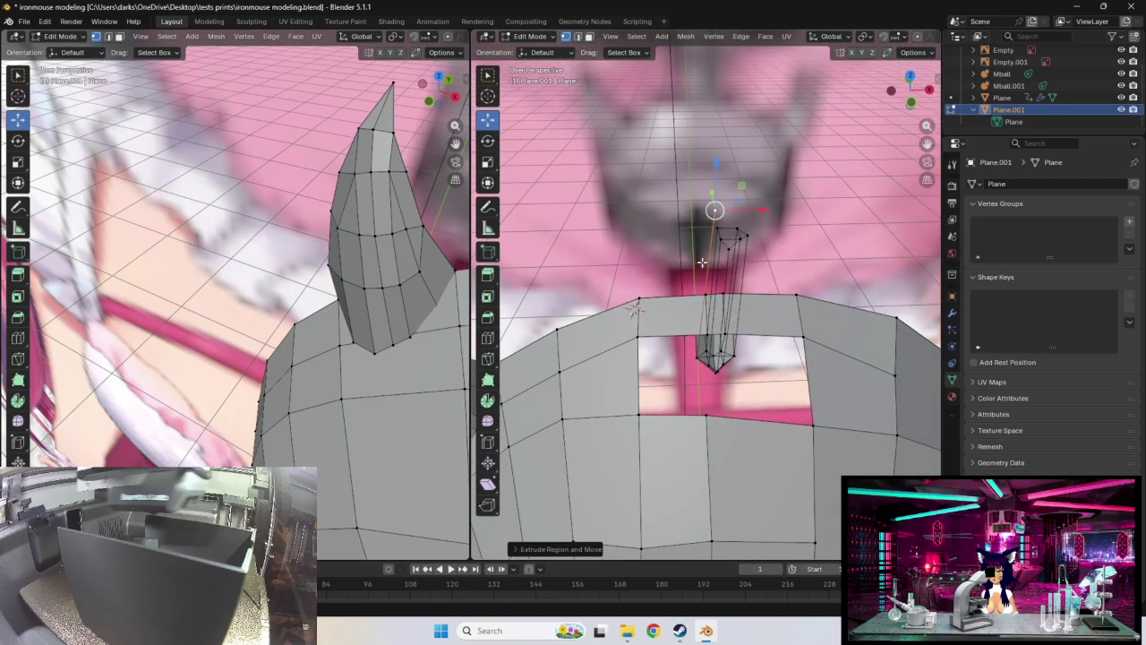
drag(714, 211, 713, 212)
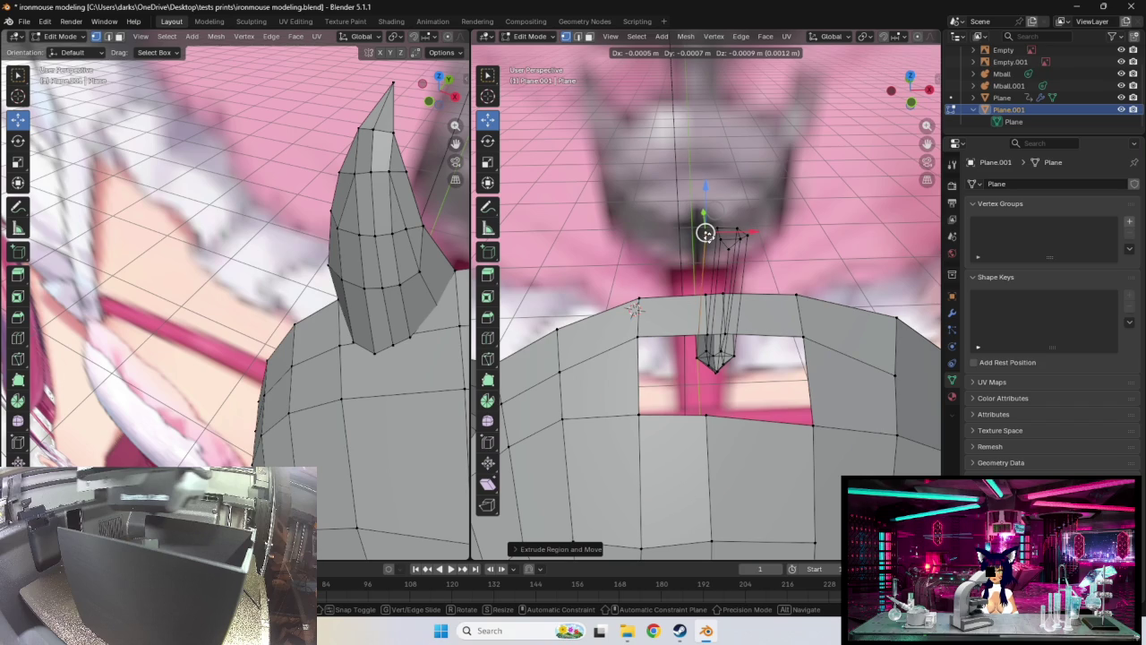
drag(633, 309, 633, 309)
middle_drag(633, 309, 837, 288)
drag(737, 276, 756, 289)
mouse_move(756, 289)
middle_down()
mouse_move(732, 292)
mouse_move(735, 324)
mouse_move(732, 254)
mouse_move(747, 249)
middle_up()
drag(698, 207, 692, 185)
mouse_move(692, 186)
middle_down()
mouse_move(687, 222)
mouse_move(716, 255)
mouse_move(709, 276)
middle_up()
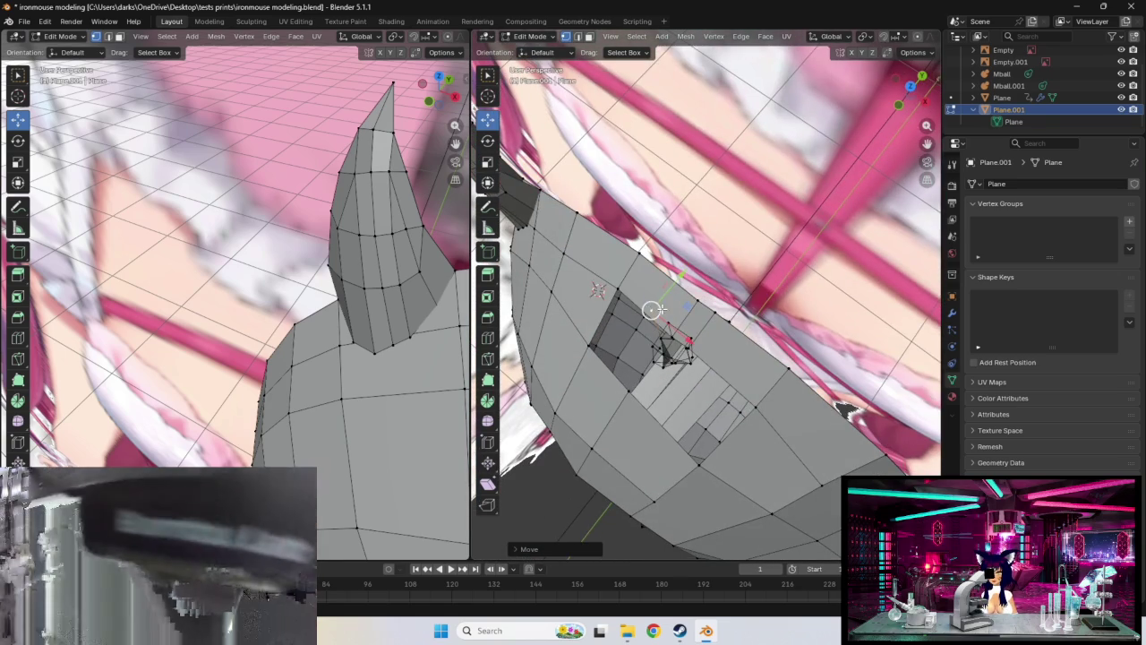
Rotate a patch vertex about the X axis, cancelling a second rotation
drag(650, 309, 644, 319)
click(654, 348)
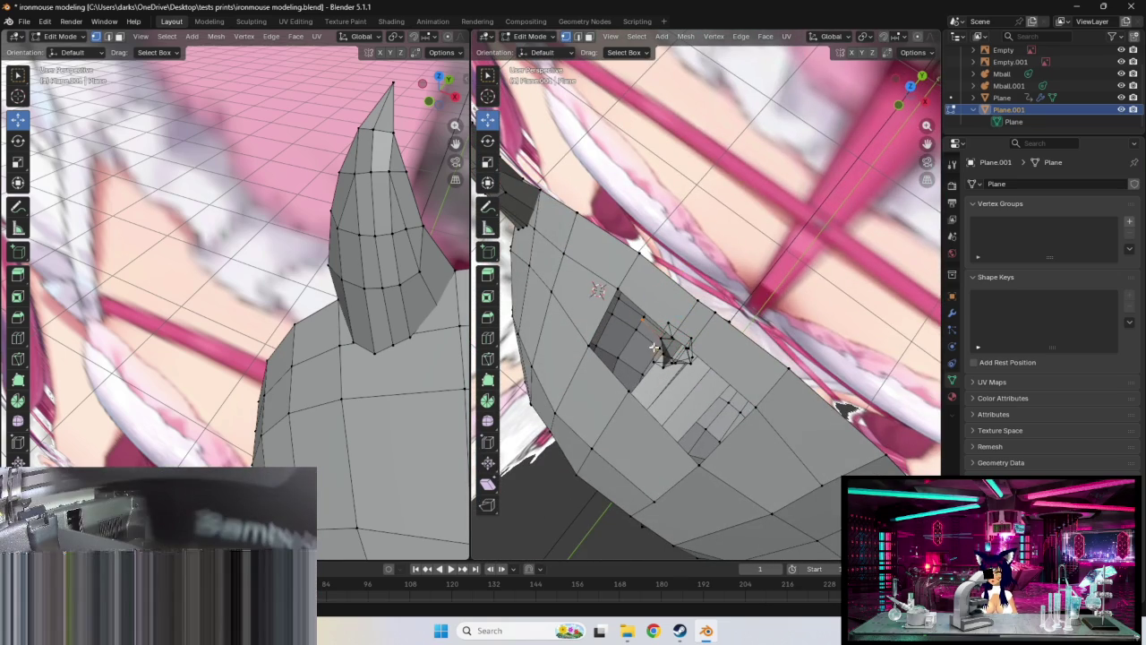
key(r)
key(x)
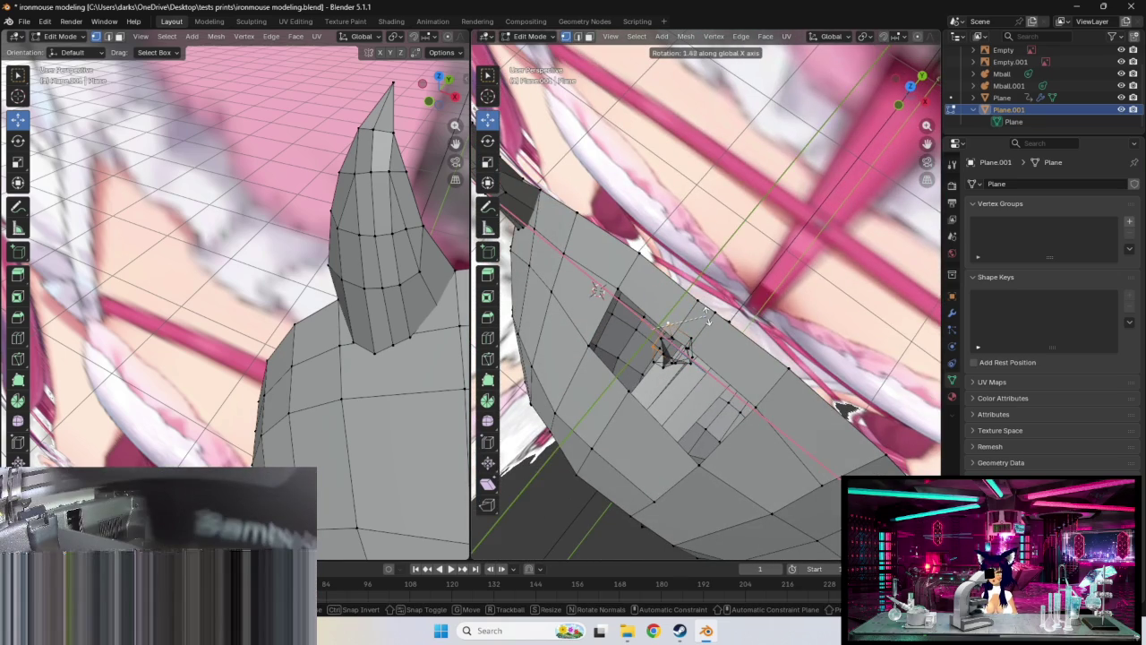
click(708, 307)
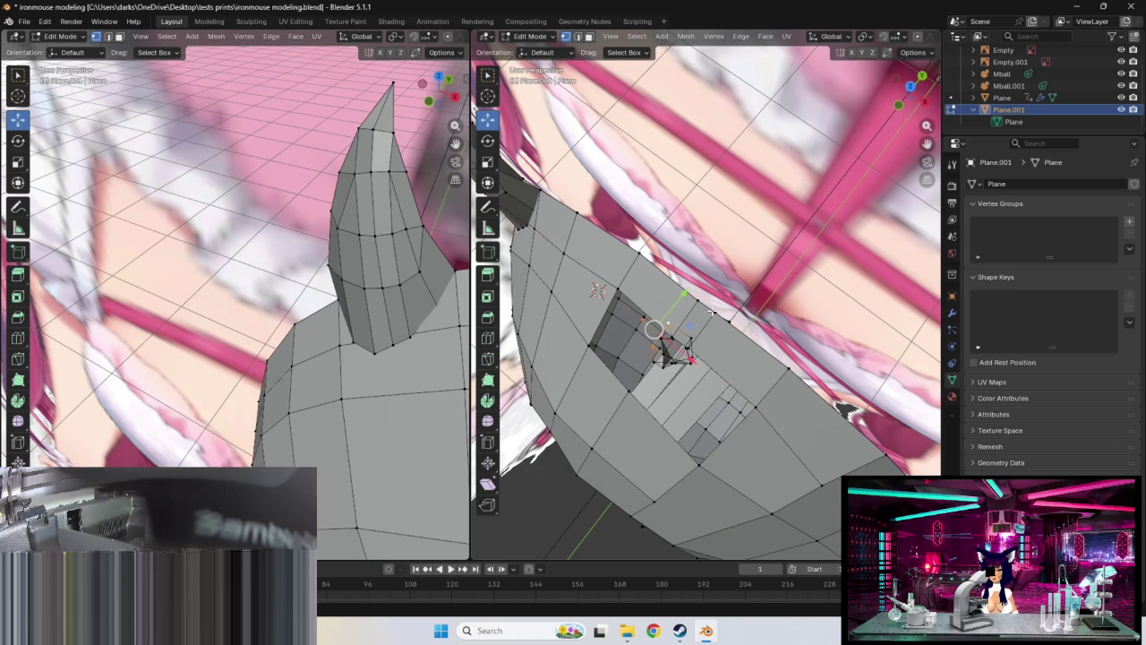
middle_drag(750, 292, 781, 287)
key(r)
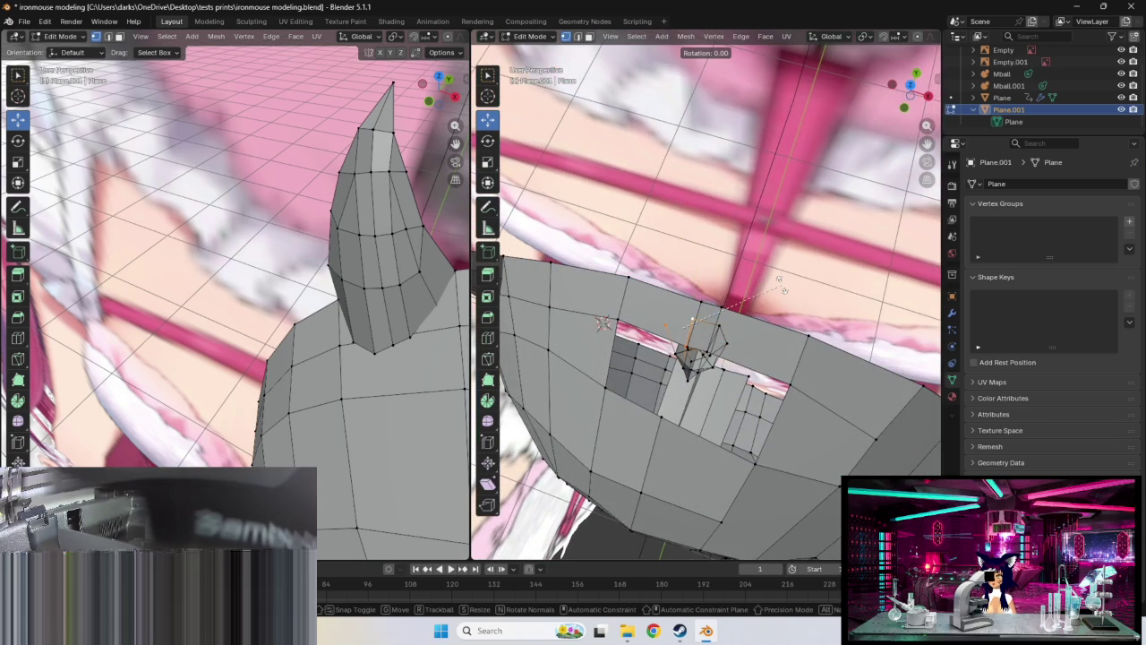
key(Escape)
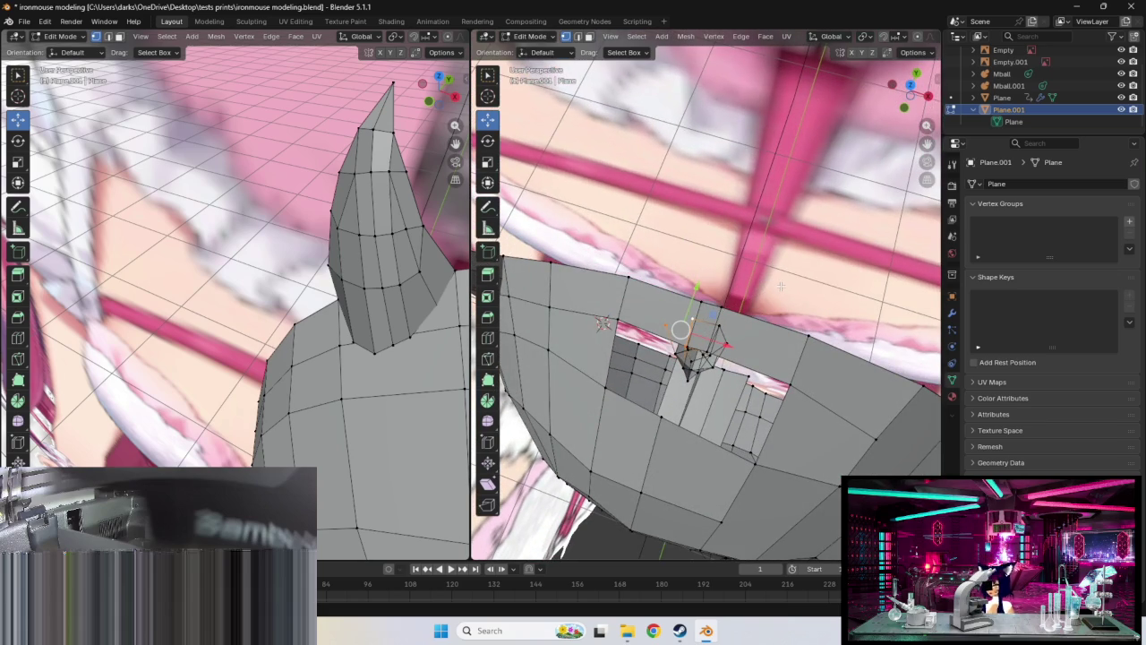
Nudge a vertex left and select a lower vertex inside the opening
middle_drag(765, 282, 785, 264)
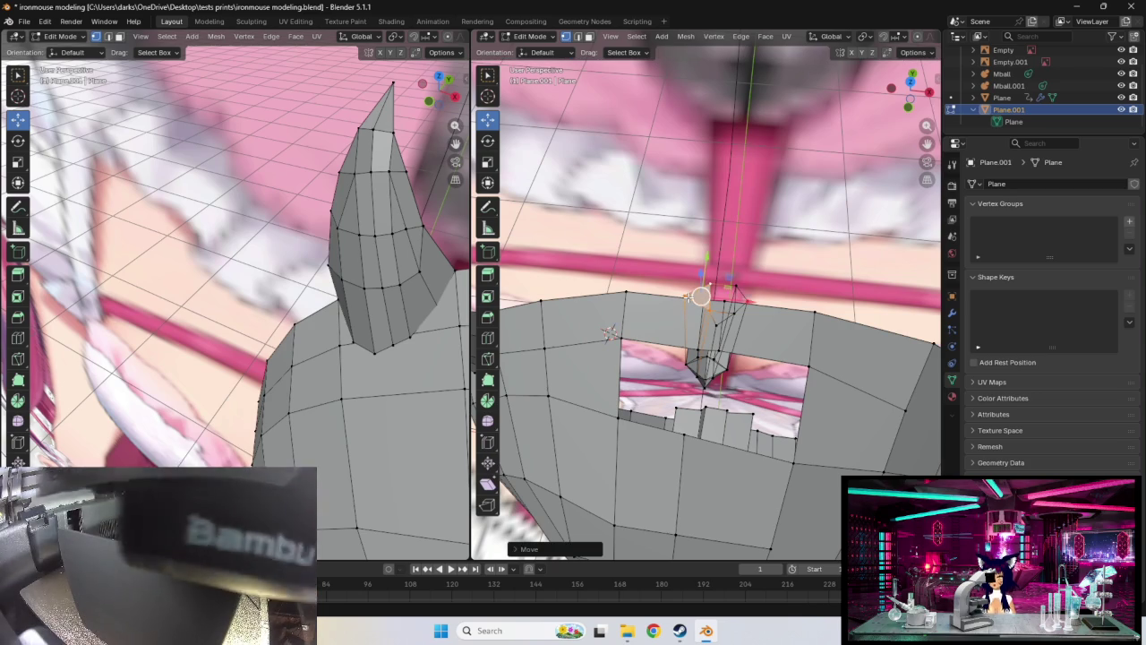
drag(701, 293, 684, 295)
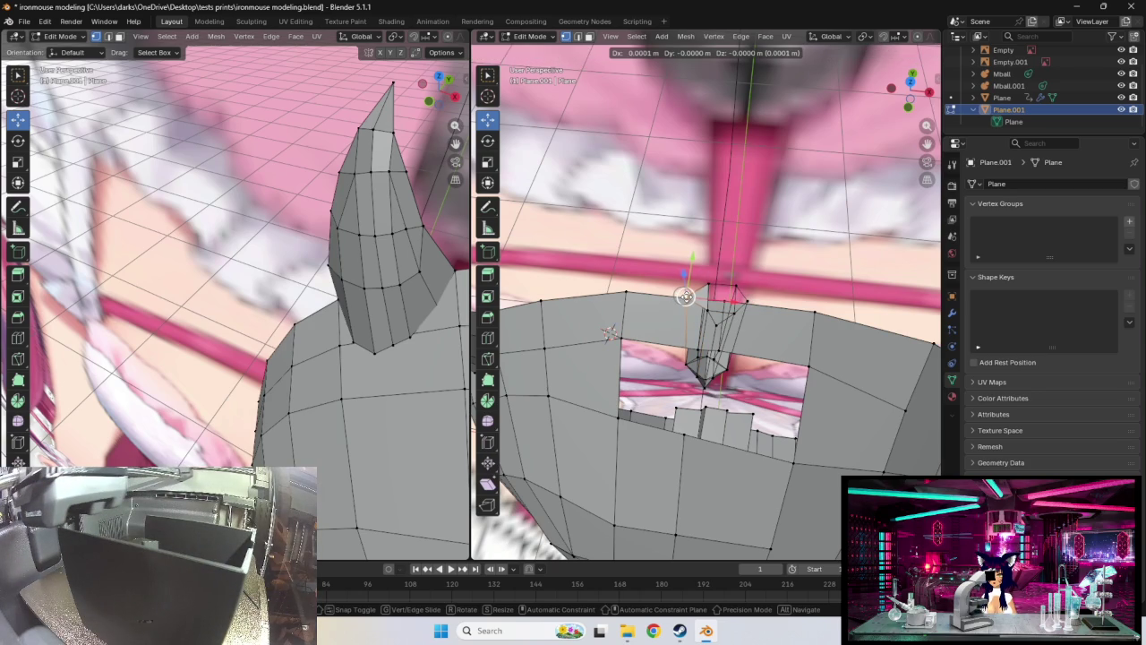
middle_drag(684, 296, 761, 302)
shift+click(697, 371)
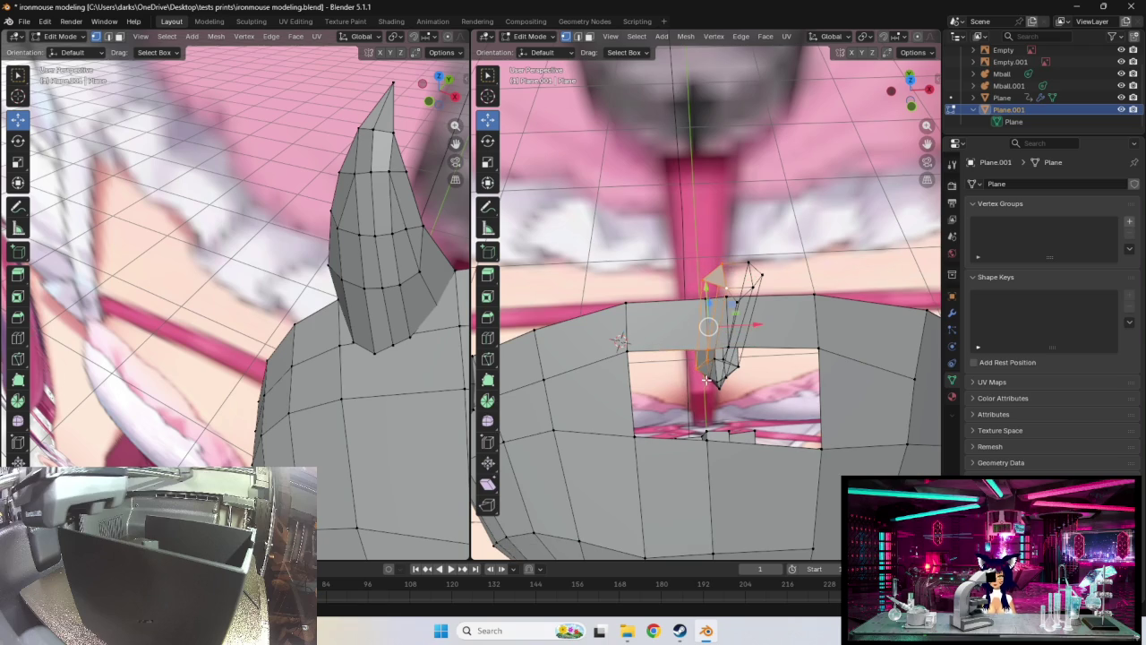
mouse_move(771, 363)
middle_down()
mouse_move(734, 379)
mouse_move(709, 373)
middle_up()
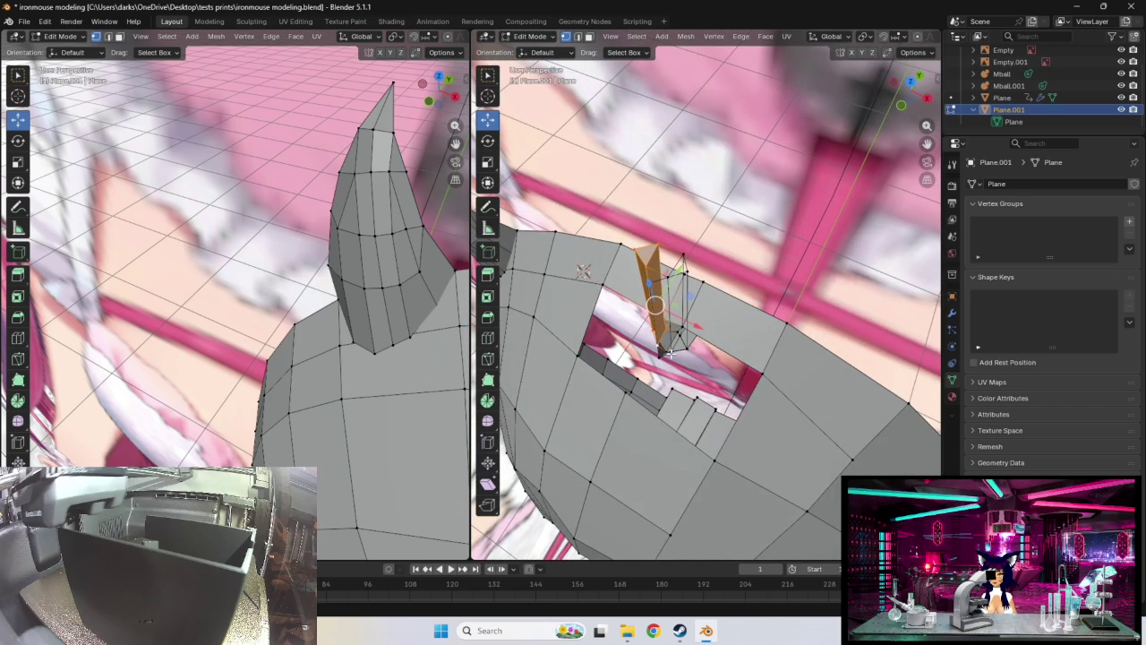
key(ctrl+grave)
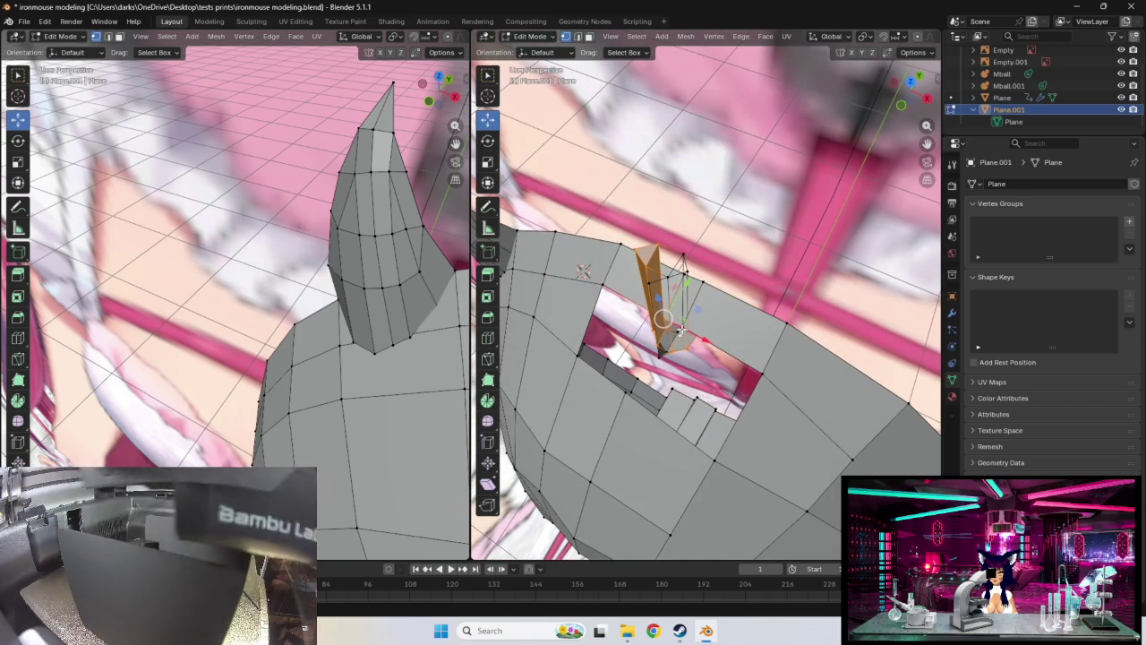
mouse_move(722, 269)
middle_down()
mouse_move(740, 260)
mouse_move(694, 336)
middle_up()
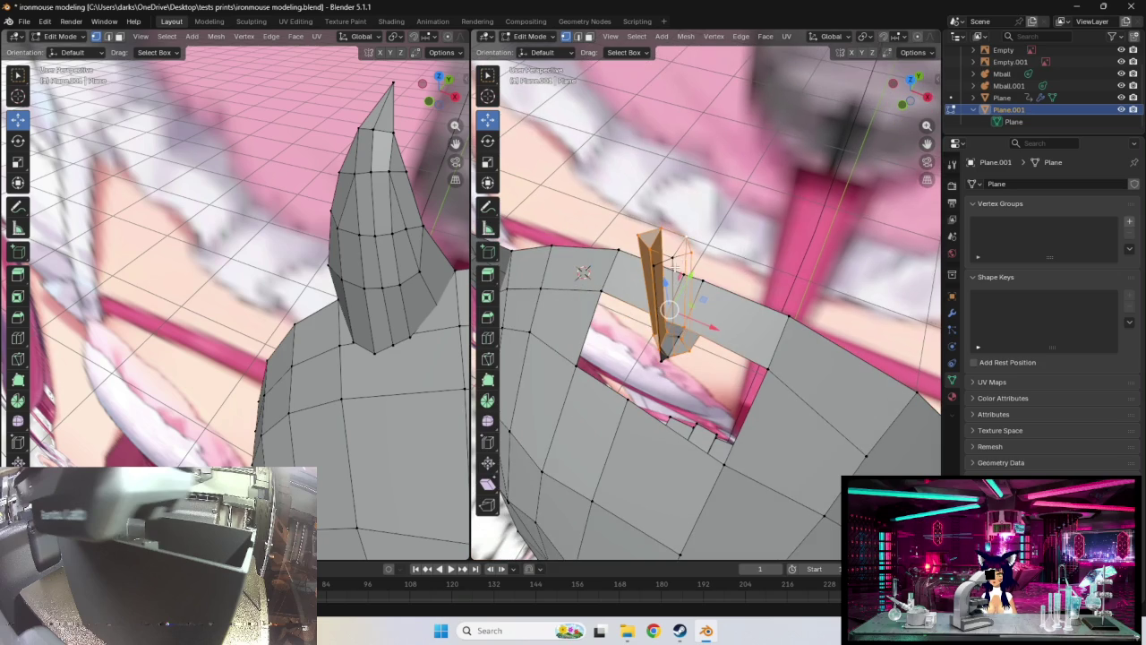
middle_drag(736, 322, 701, 327)
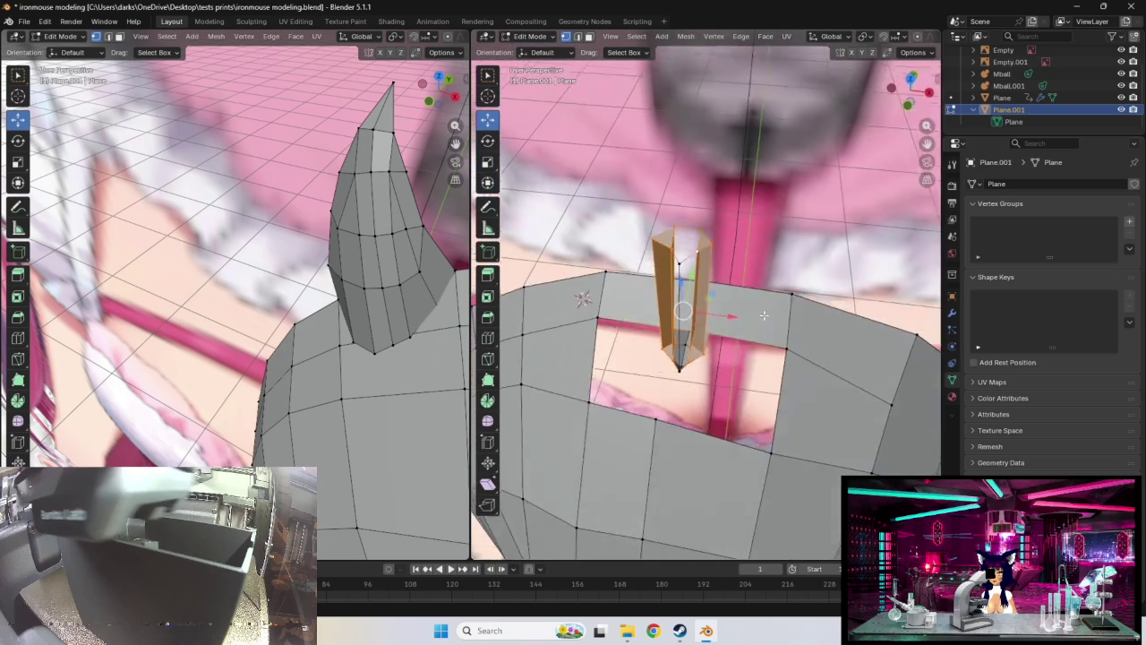
click(652, 351)
mouse_move(652, 350)
middle_down()
mouse_move(651, 333)
mouse_move(676, 345)
middle_up()
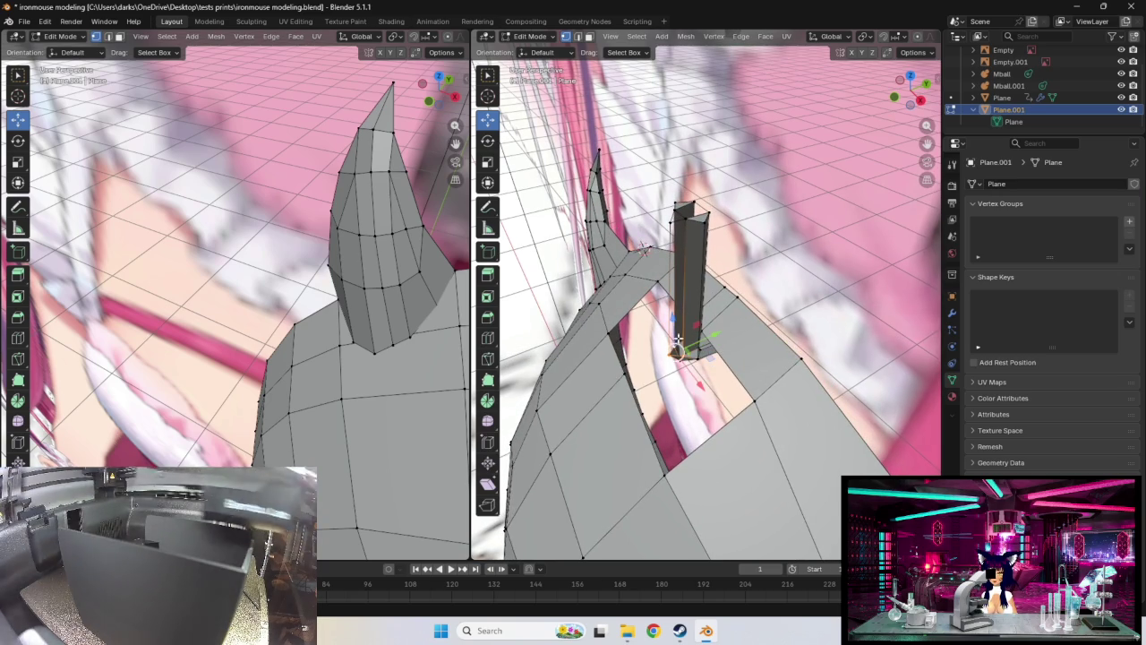
shift+click(678, 222)
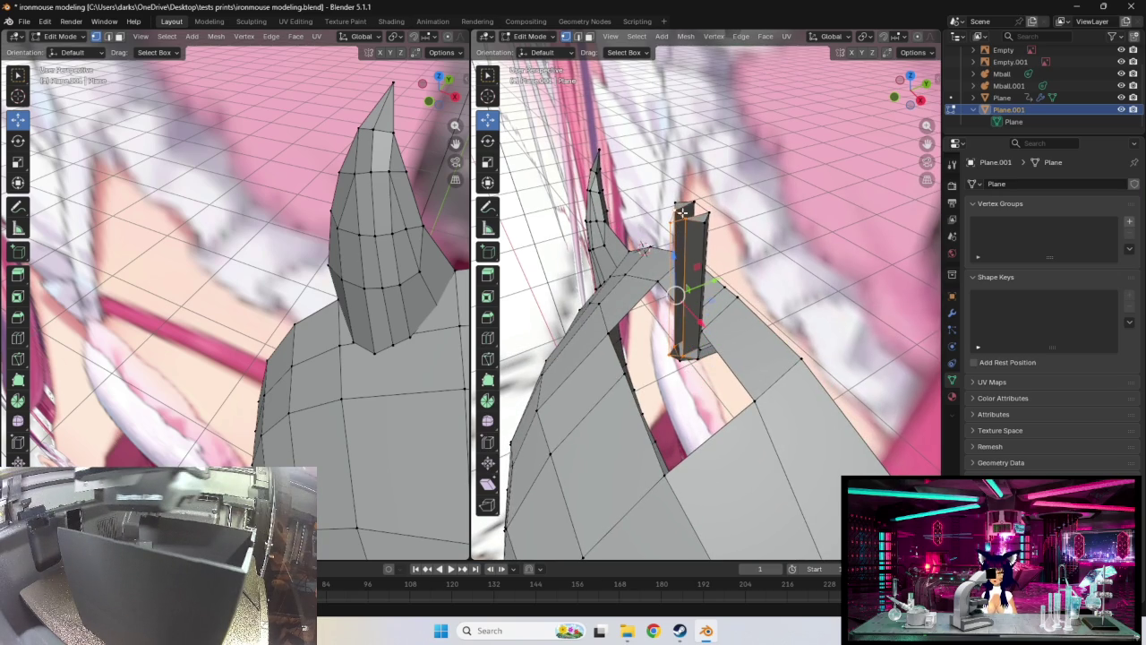
mouse_move(784, 247)
middle_down()
mouse_move(597, 287)
mouse_move(602, 265)
mouse_move(873, 199)
middle_up()
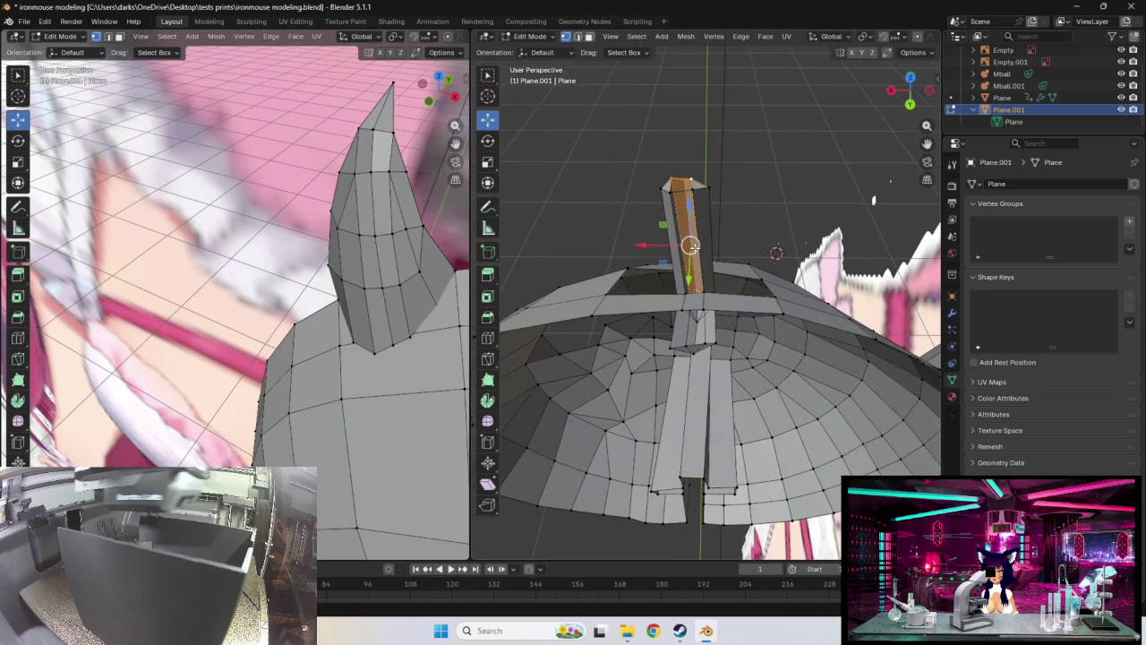
Select the column's vertices from its top down to its base
shift+click(690, 186)
shift+click(692, 292)
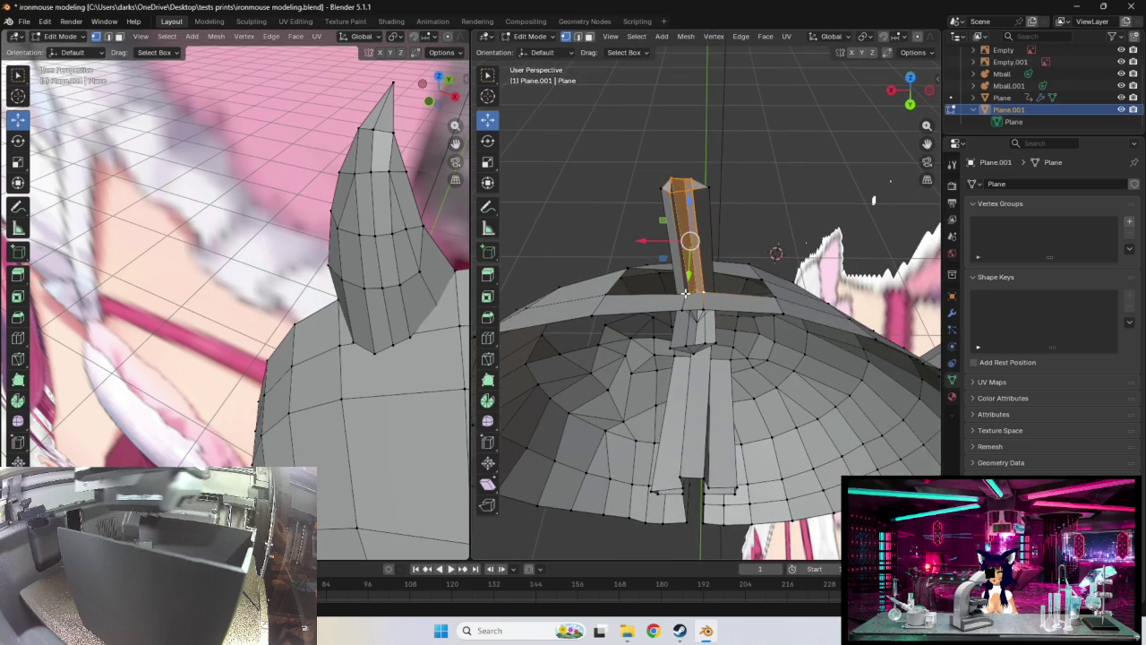
middle_drag(725, 326, 728, 299)
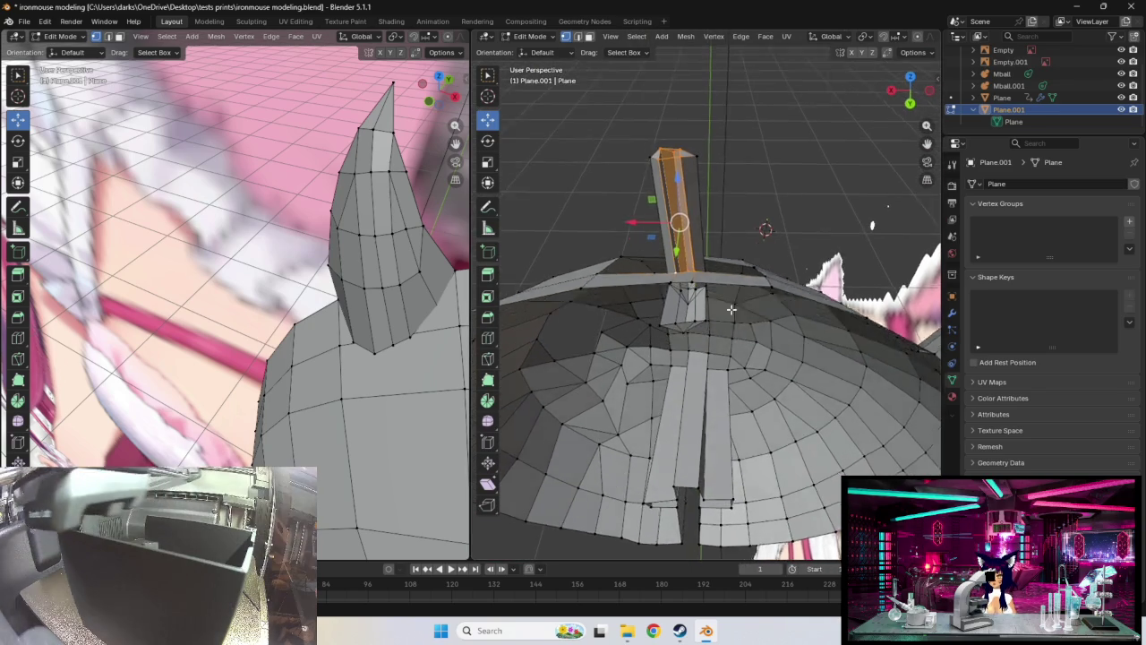
shift+click(699, 294)
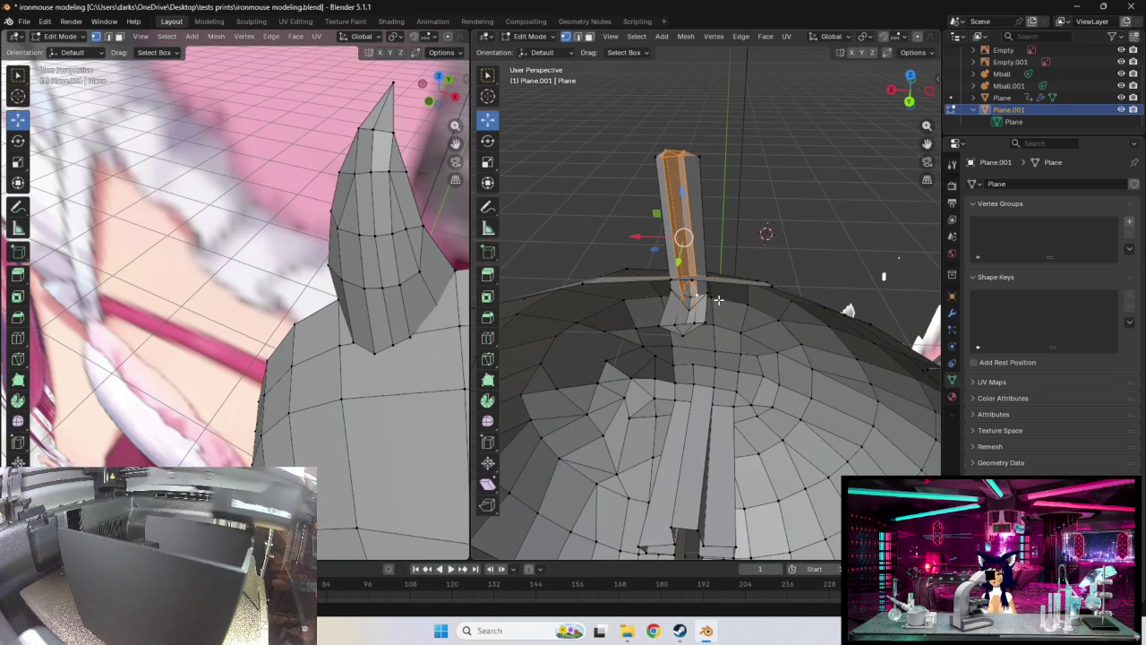
middle_drag(749, 311, 748, 322)
shift+click(676, 329)
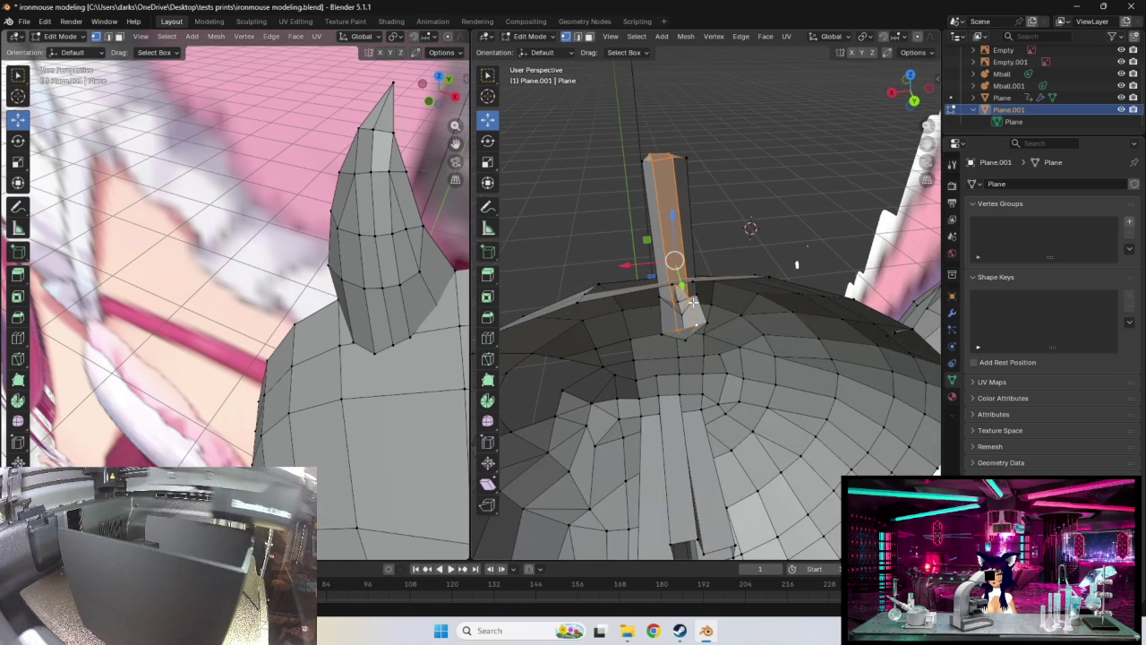
shift+click(703, 322)
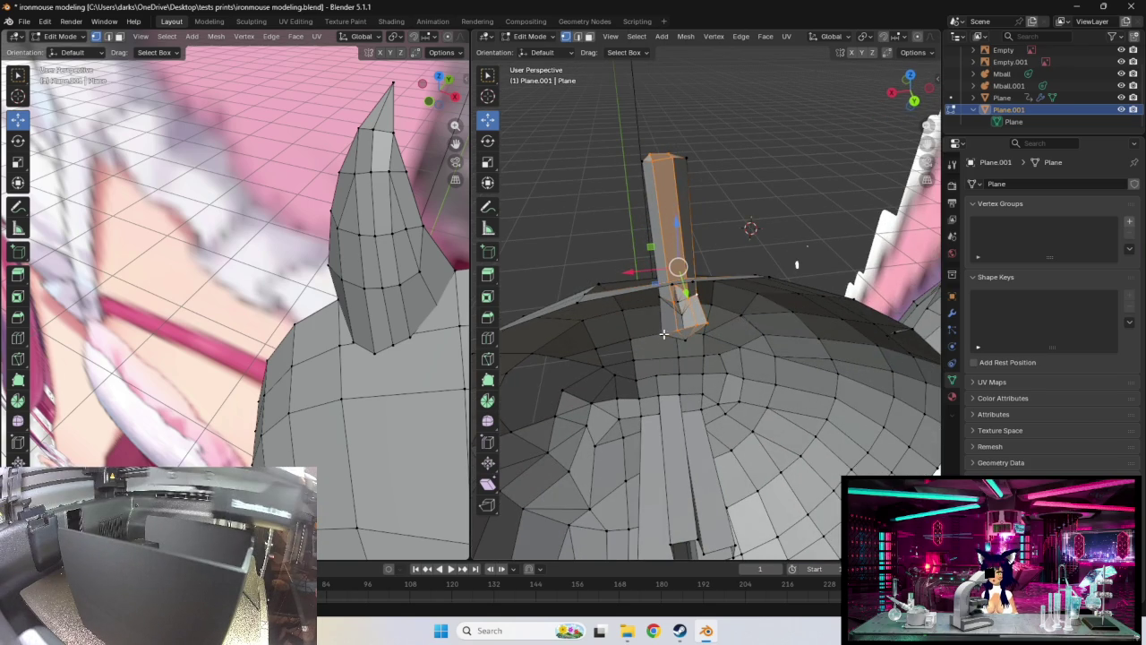
Thin the column with an angled base, undoing and redoing to compare before and after
key(g)
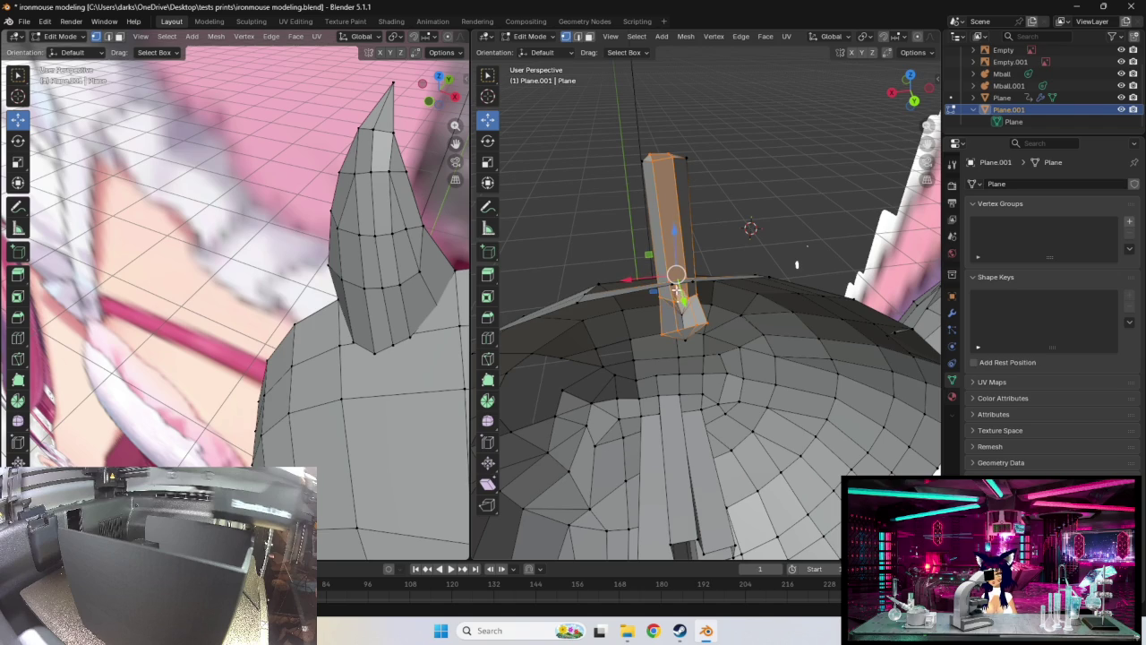
middle_drag(724, 303, 706, 326)
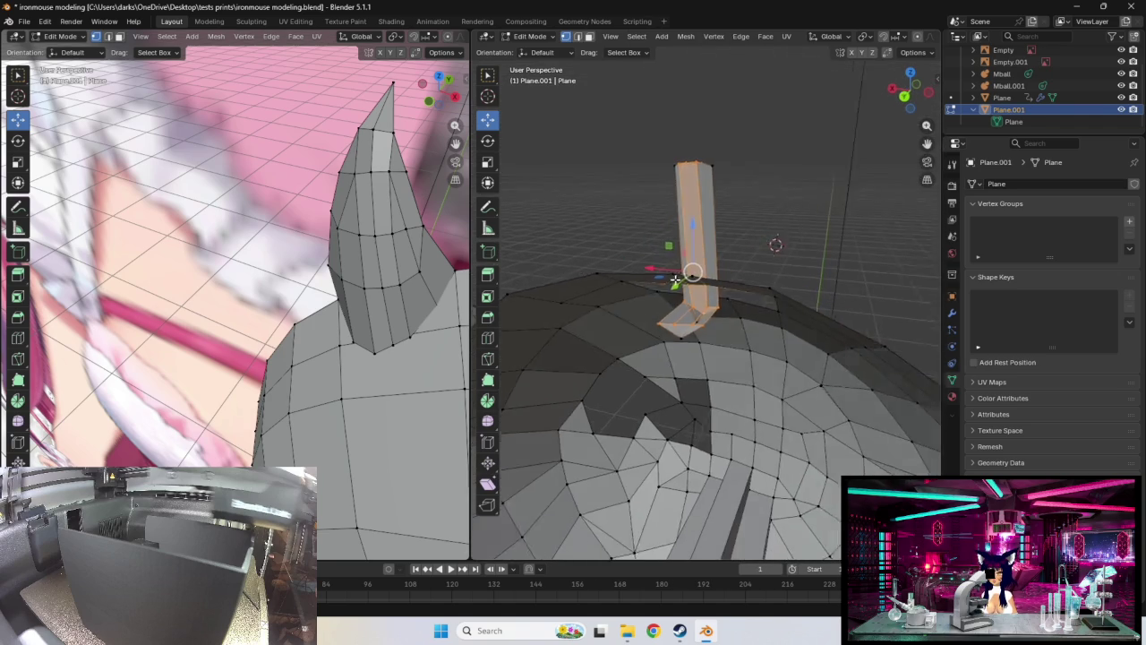
scroll(706, 326, up, 2)
scroll(707, 327, up, 1)
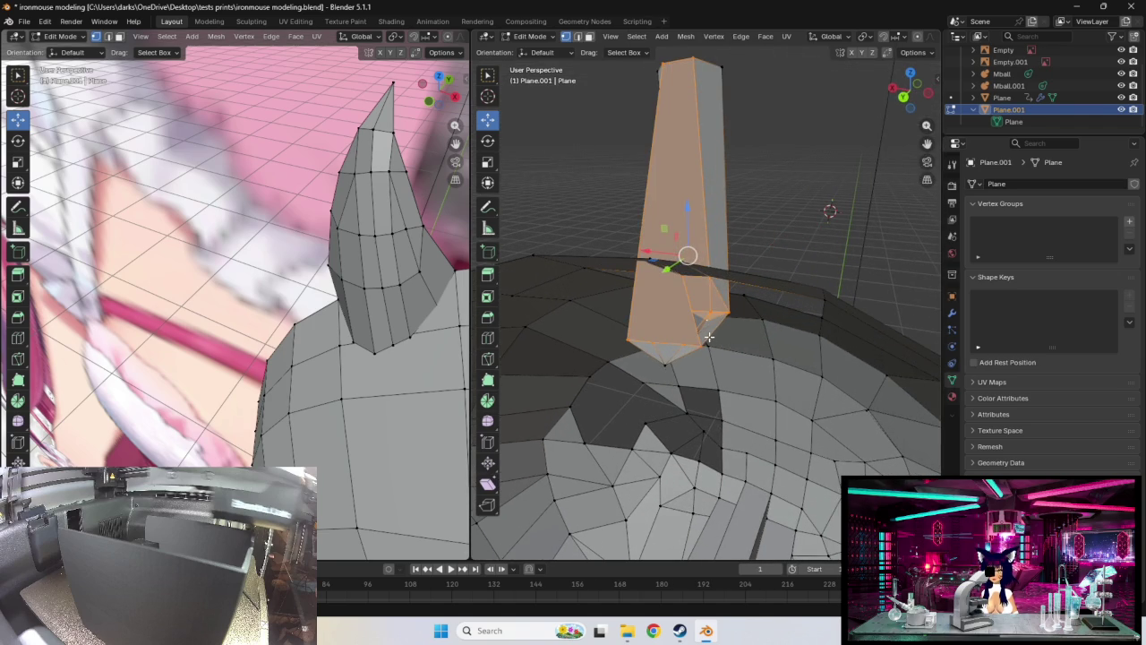
scroll(714, 338, up, 1)
key(ctrl+z)
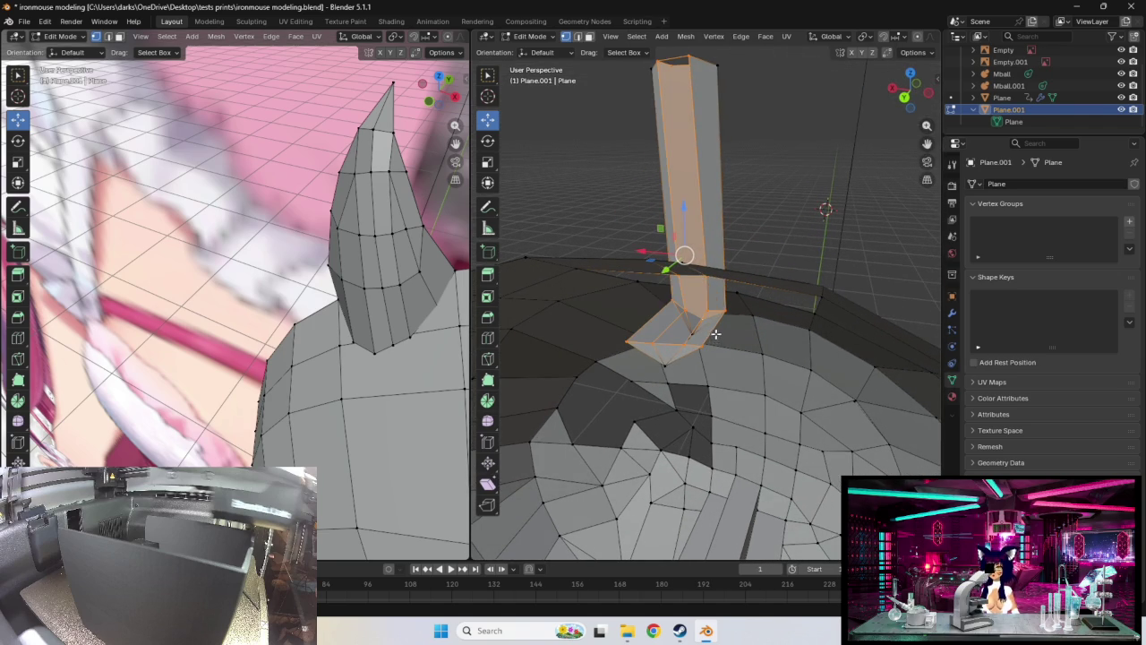
key(ctrl+z)
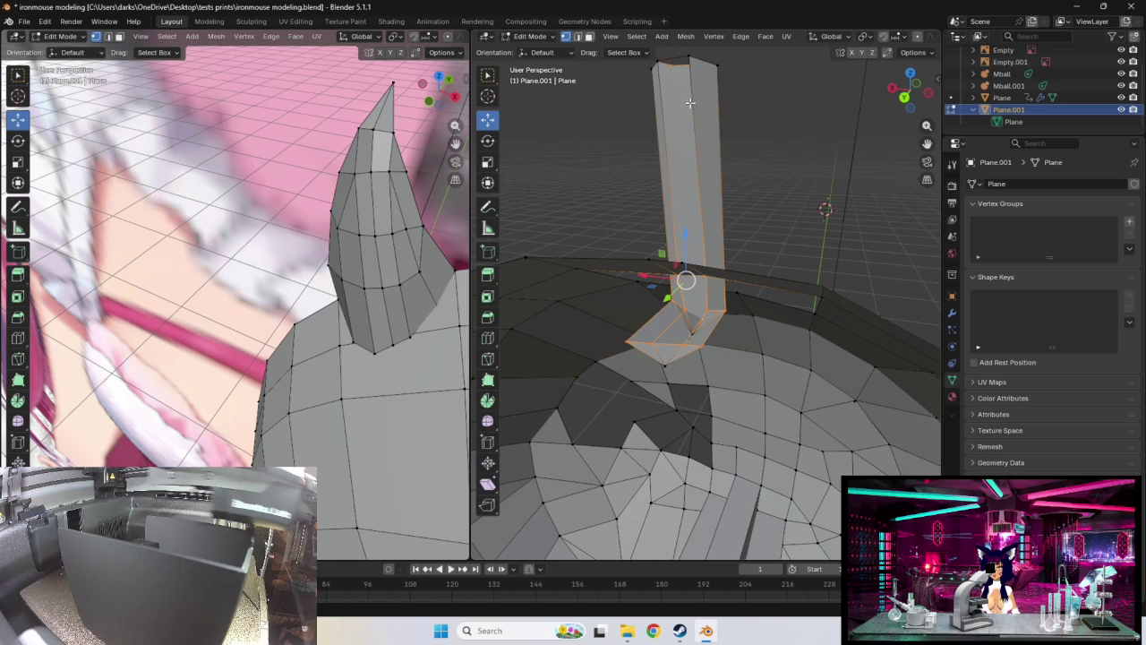
key(ctrl+shift+z)
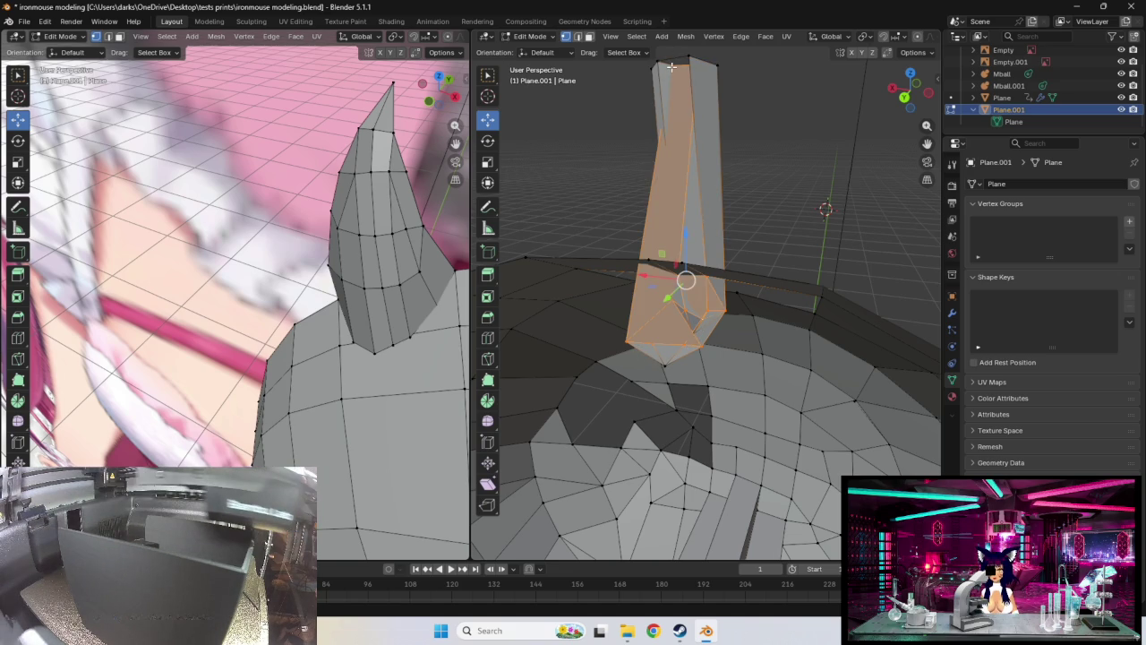
key(ctrl+z)
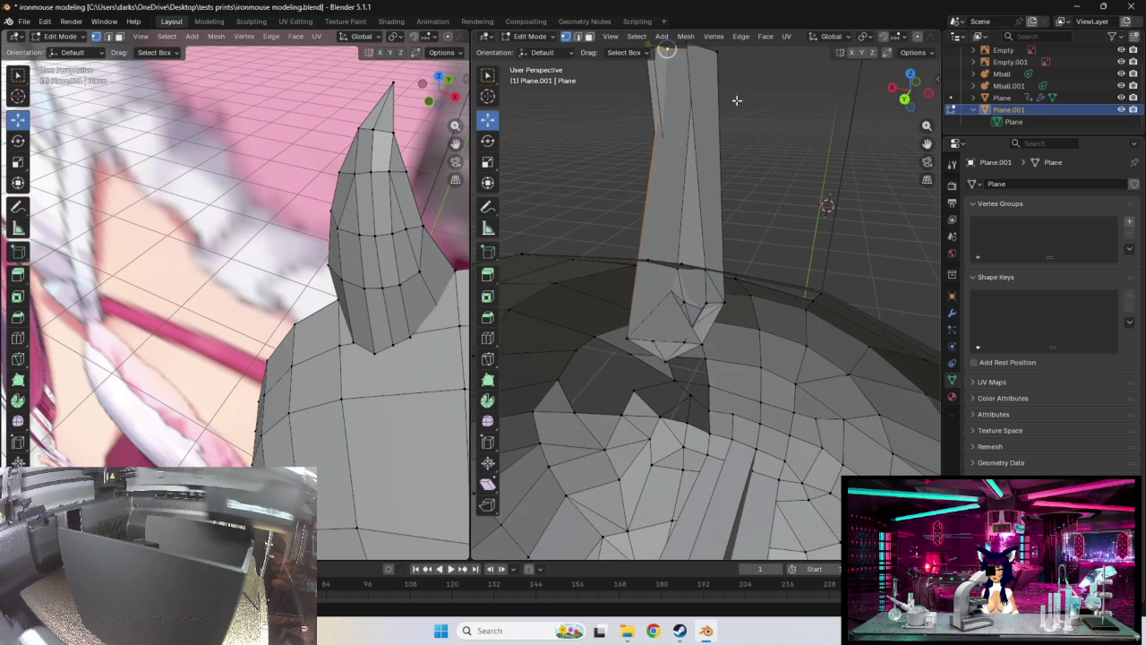
key(ctrl+shift+z)
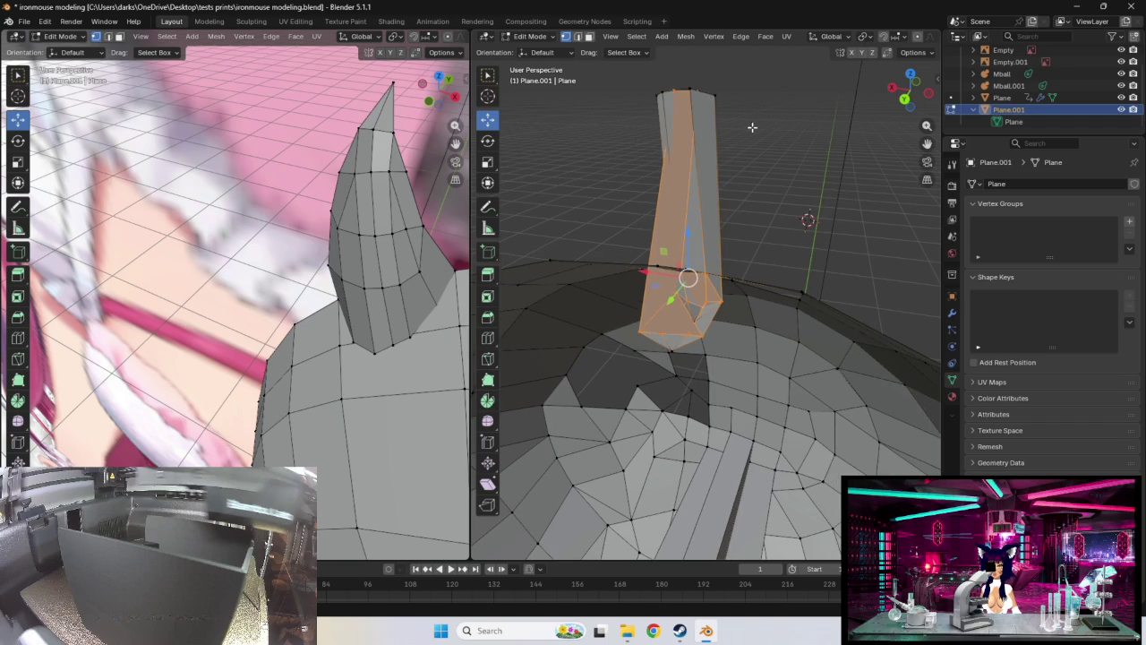
Orbit around the thinned column to inspect it from several angles
mouse_move(752, 127)
middle_down()
mouse_move(742, 101)
mouse_move(755, 285)
mouse_move(754, 260)
mouse_move(800, 252)
middle_up()
mouse_move(744, 367)
middle_down()
mouse_move(846, 414)
mouse_move(918, 401)
mouse_move(904, 394)
middle_up()
mouse_move(315, 348)
middle_down()
mouse_move(358, 345)
mouse_move(286, 349)
mouse_move(315, 324)
mouse_move(301, 355)
mouse_move(286, 351)
mouse_move(332, 370)
mouse_move(287, 350)
mouse_move(313, 329)
mouse_move(384, 343)
middle_up()
scroll(315, 324, down, 6)
scroll(316, 318, up, 2)
scroll(304, 347, up, 3)
Move the column's top vertex into place against the pink reference
middle_drag(218, 296, 158, 263)
mouse_move(279, 319)
middle_down()
mouse_move(324, 342)
mouse_move(357, 337)
mouse_move(279, 348)
middle_up()
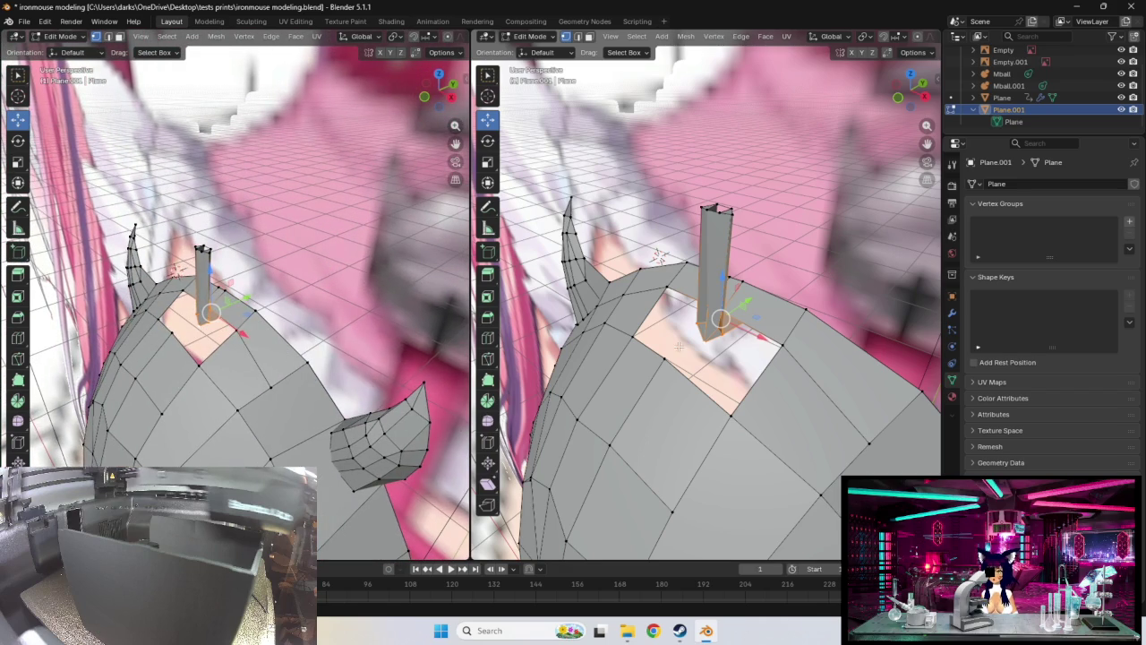
mouse_move(722, 360)
middle_down()
mouse_move(572, 299)
mouse_move(513, 339)
middle_up()
mouse_move(699, 364)
middle_down()
mouse_move(680, 384)
mouse_move(760, 300)
middle_up()
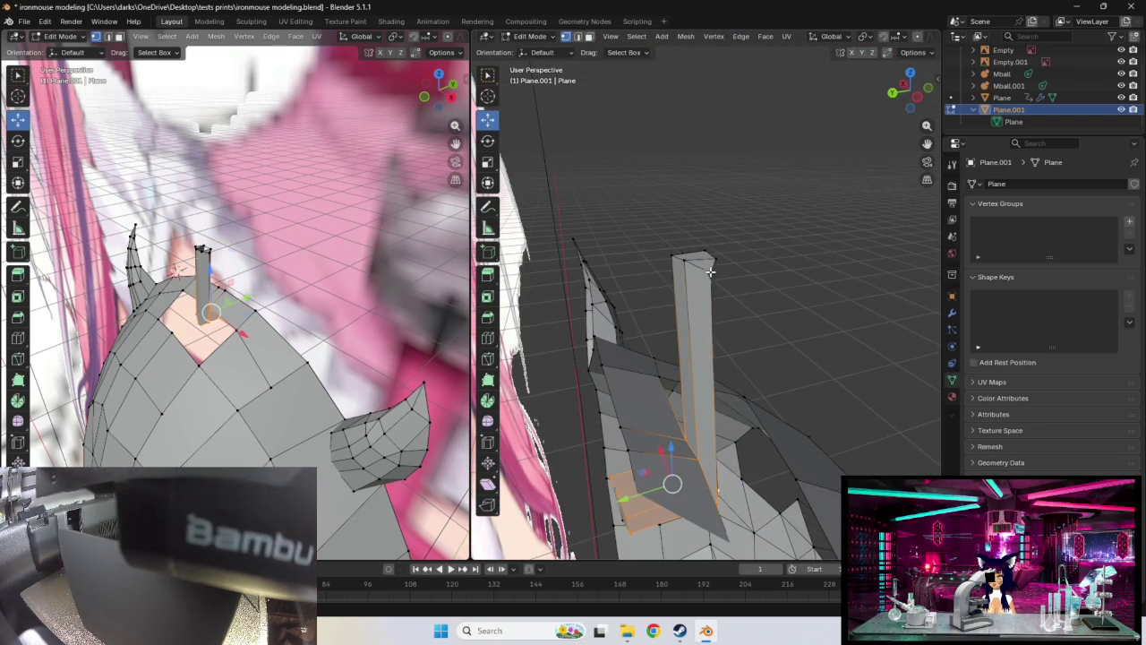
mouse_move(724, 285)
middle_down()
mouse_move(677, 269)
mouse_move(596, 295)
middle_up()
drag(624, 280, 622, 273)
mouse_move(622, 273)
middle_down()
mouse_move(637, 289)
mouse_move(581, 276)
mouse_move(716, 230)
middle_up()
drag(678, 232, 683, 230)
mouse_move(683, 230)
middle_down()
mouse_move(592, 251)
mouse_move(695, 402)
mouse_move(669, 365)
mouse_move(688, 367)
mouse_move(660, 398)
middle_up()
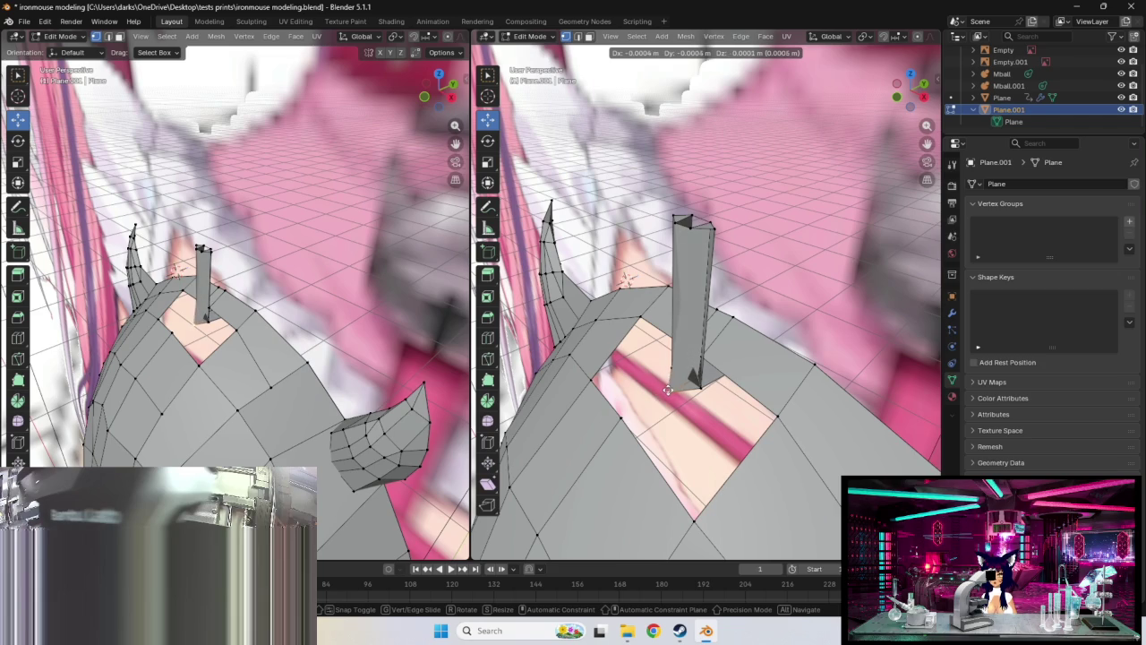
Nudge the column's base vertices to fit its angled foot into the head opening
mouse_move(695, 284)
middle_down()
mouse_move(697, 298)
mouse_move(655, 305)
mouse_move(699, 297)
mouse_move(804, 389)
mouse_move(740, 368)
mouse_move(761, 356)
mouse_move(771, 372)
mouse_move(701, 308)
mouse_move(654, 309)
mouse_move(704, 277)
mouse_move(645, 302)
mouse_move(672, 422)
middle_up()
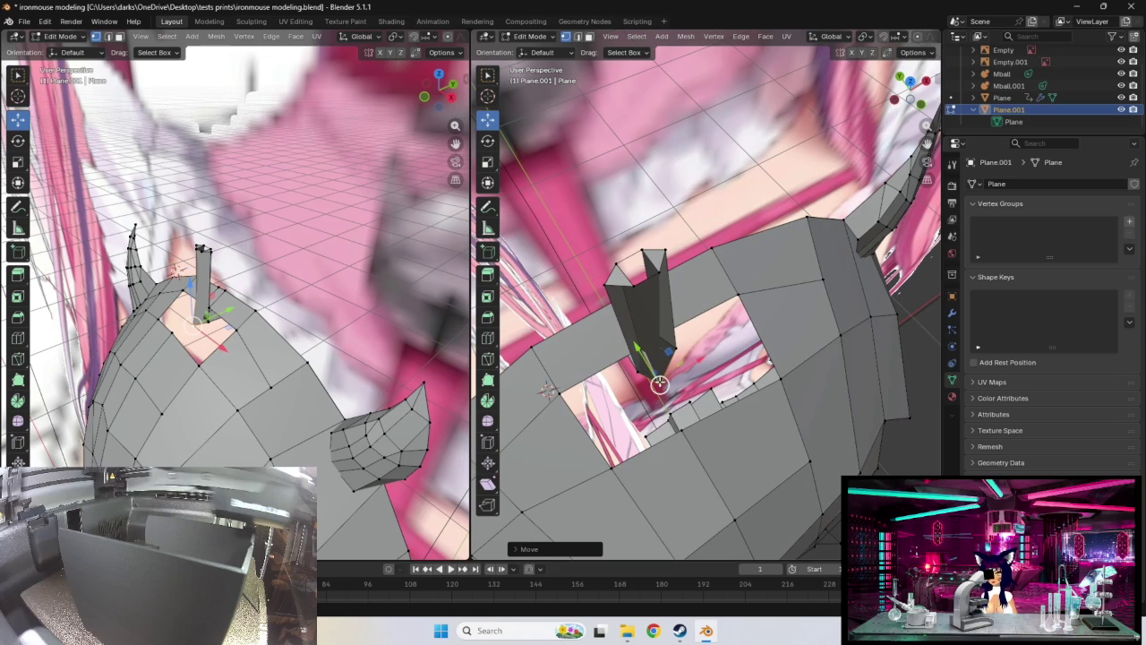
drag(659, 383, 670, 379)
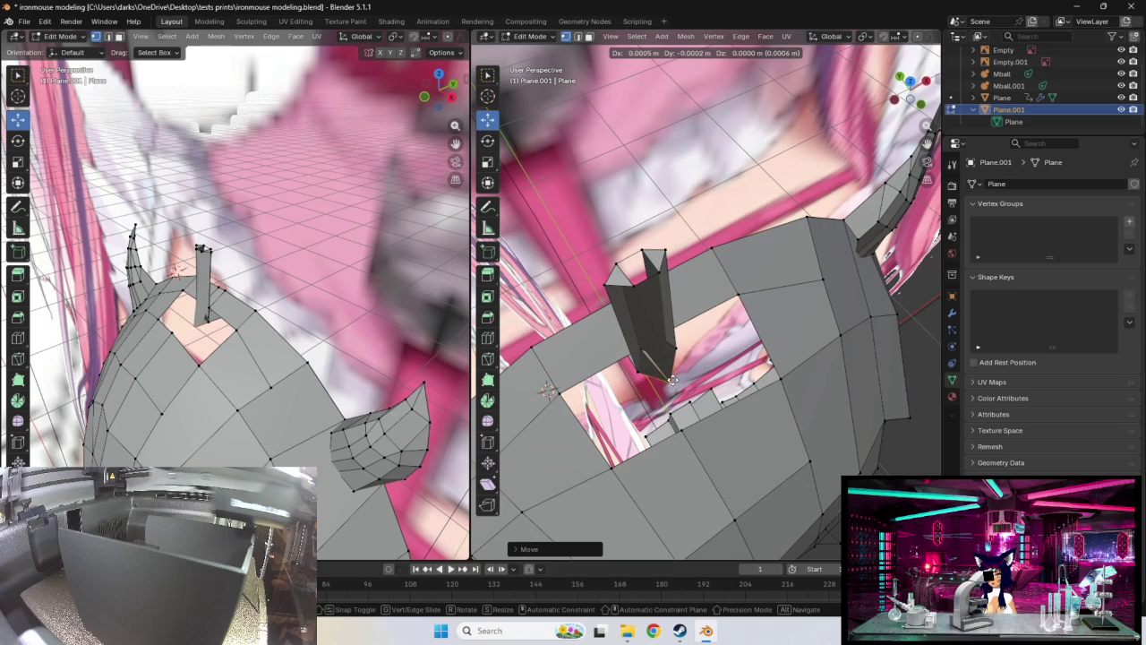
drag(673, 379, 673, 379)
mouse_move(672, 379)
middle_down()
mouse_move(636, 465)
mouse_move(645, 488)
mouse_move(685, 510)
mouse_move(767, 404)
middle_up()
drag(704, 363, 706, 348)
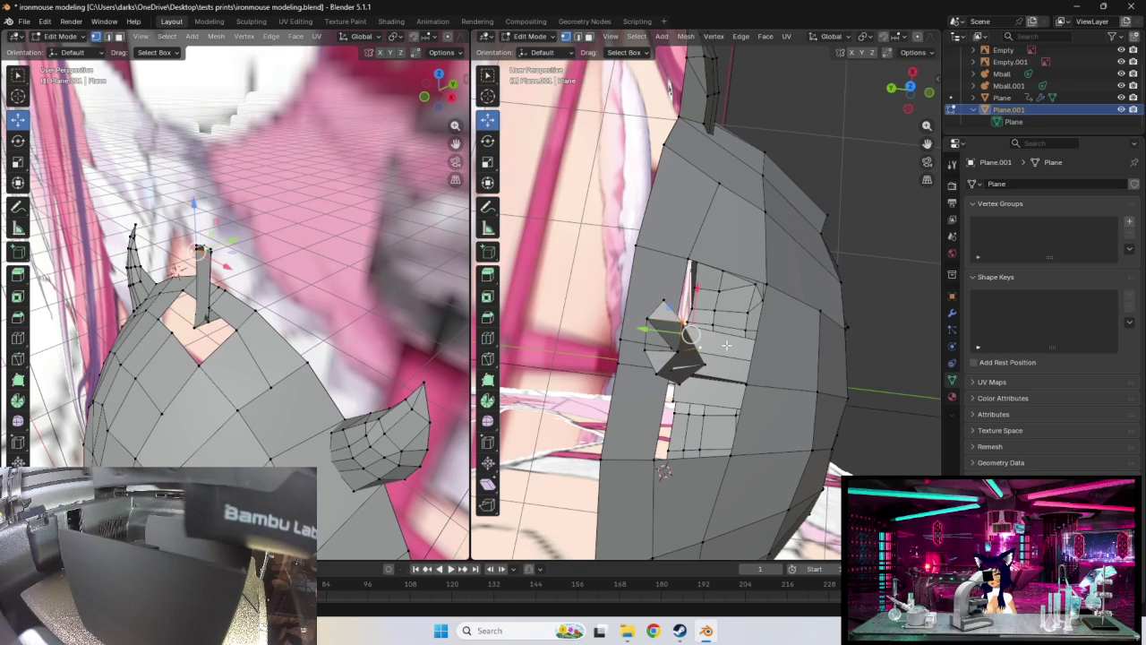
Move the column's top vertices so it stands upright, then select the column with L
drag(689, 334, 704, 339)
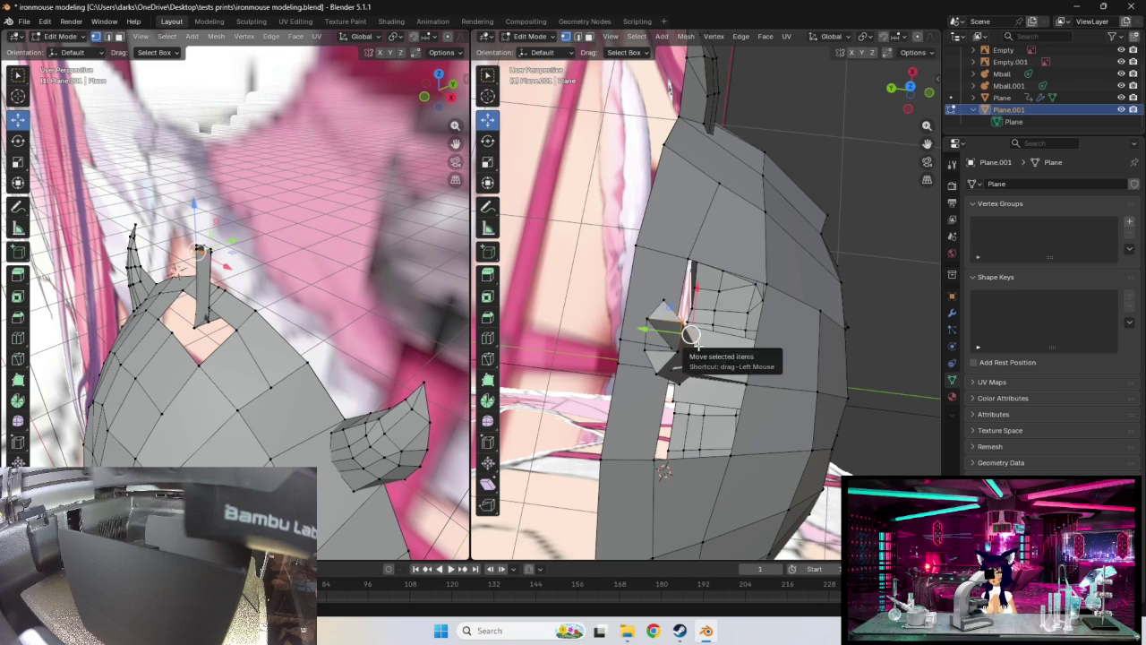
mouse_move(699, 347)
middle_down()
mouse_move(709, 309)
mouse_move(656, 360)
middle_up()
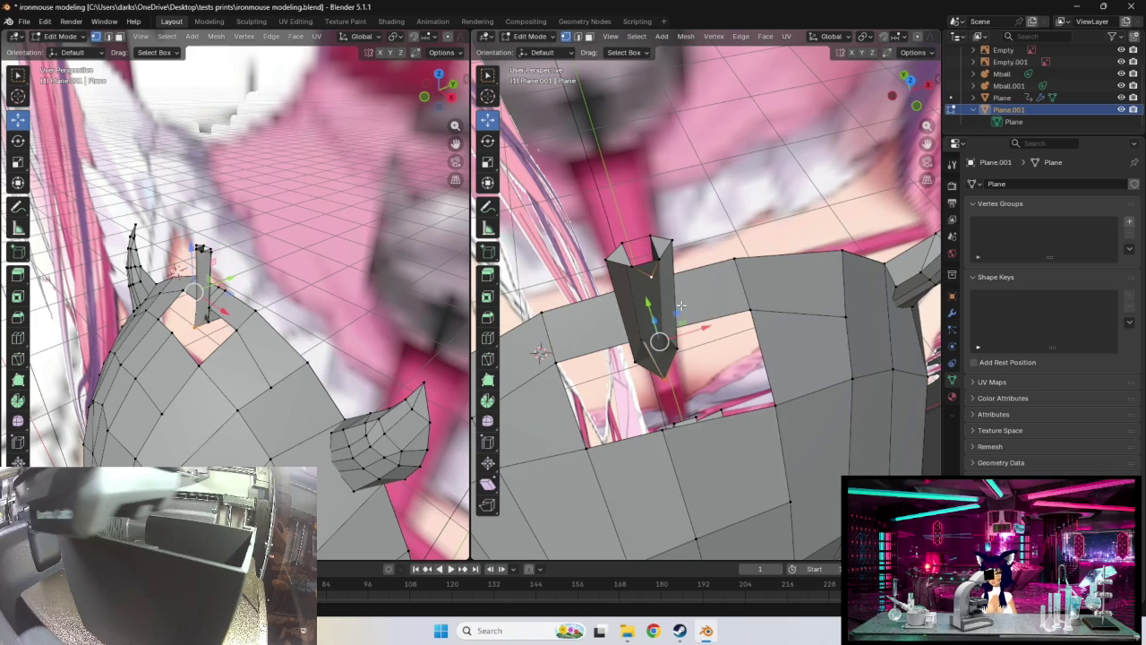
key(g)
click(665, 376)
mouse_move(664, 376)
middle_down()
mouse_move(809, 385)
mouse_move(807, 423)
mouse_move(658, 436)
middle_up()
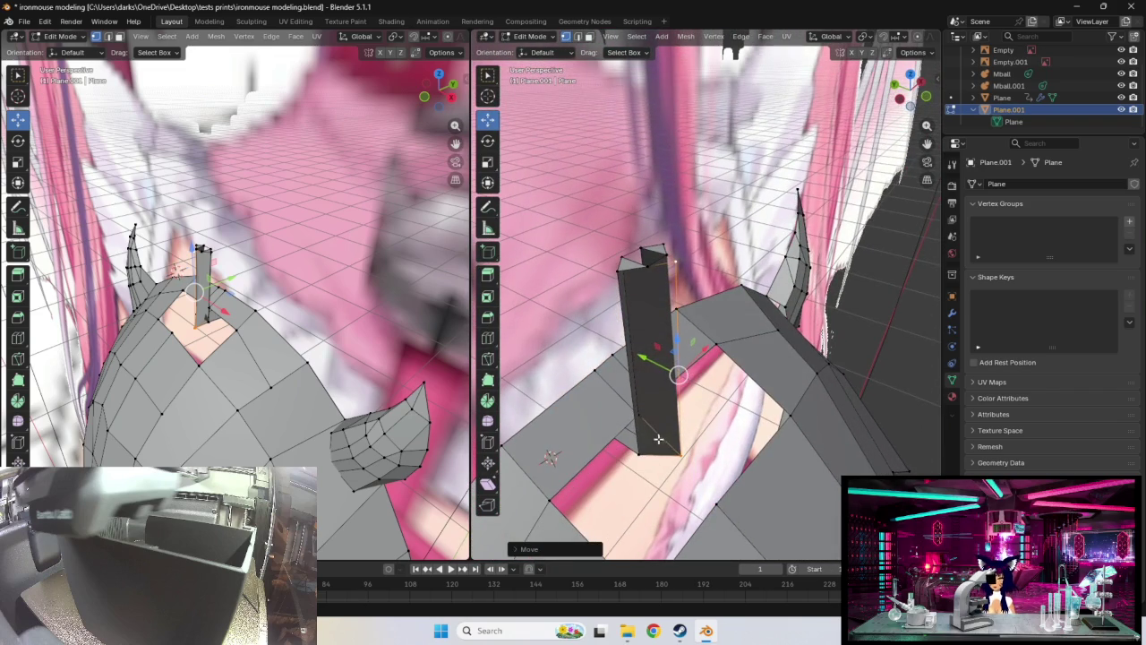
key(l)
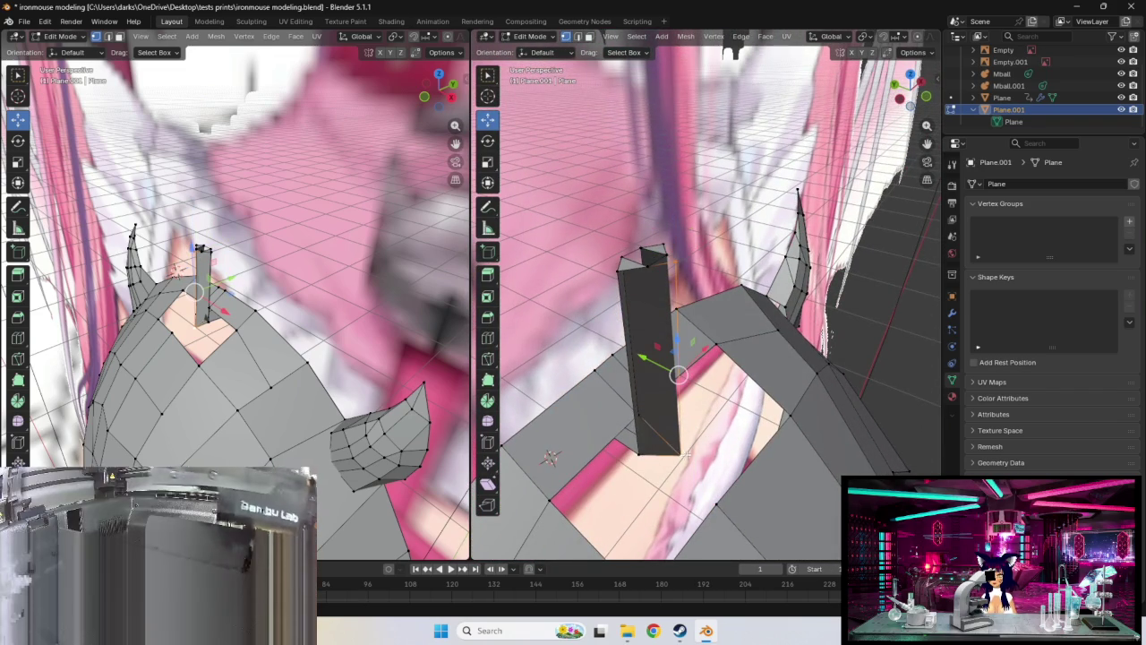
shift+click(665, 255)
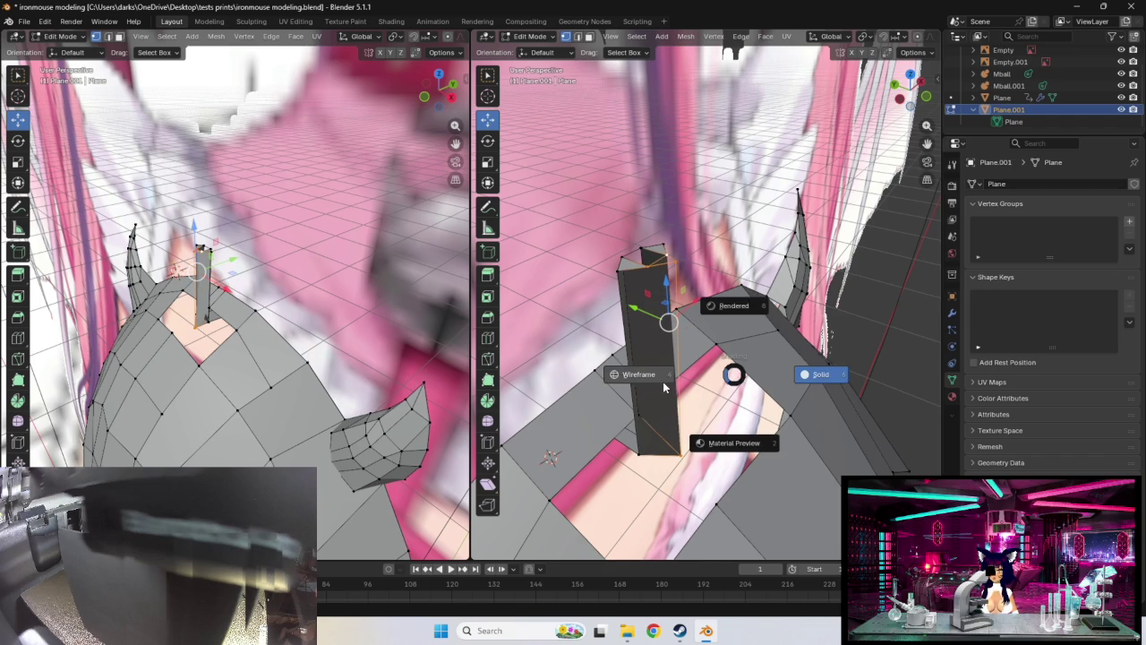
click(663, 387)
mouse_move(664, 386)
middle_down()
mouse_move(760, 383)
mouse_move(666, 385)
mouse_move(700, 355)
mouse_move(682, 508)
middle_up()
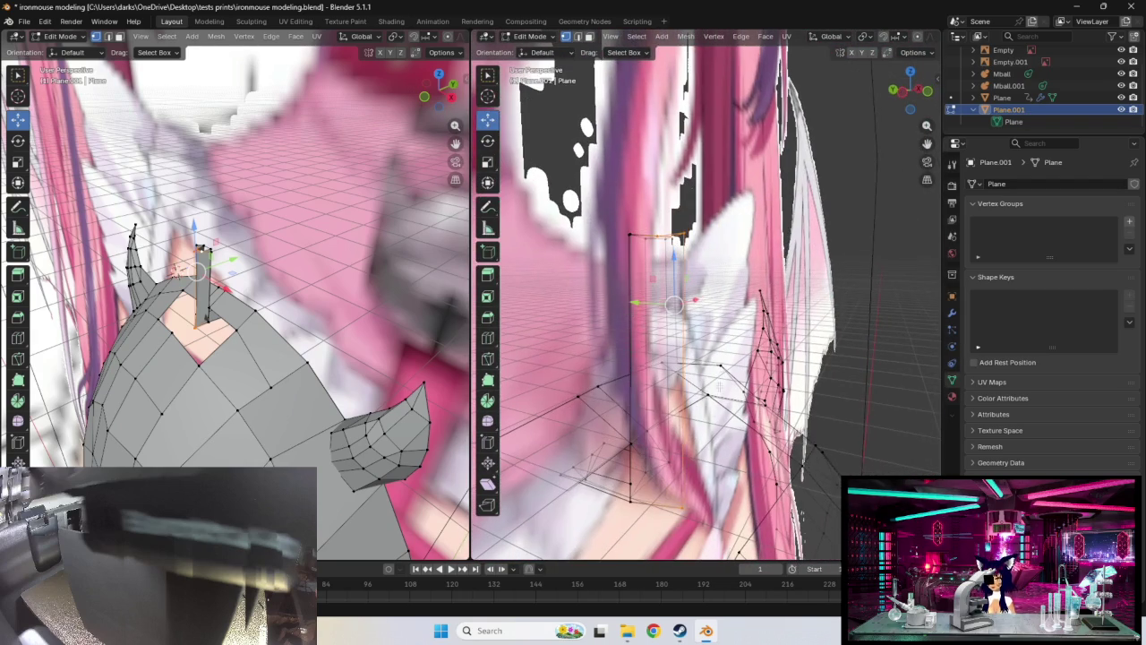
click(687, 502)
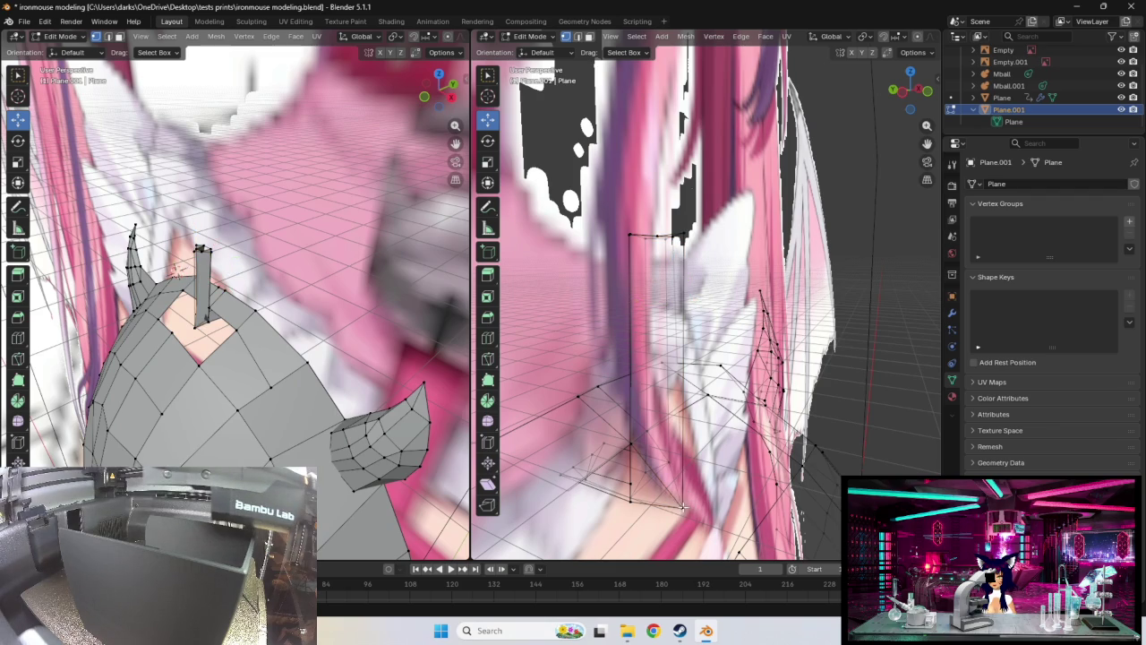
mouse_move(680, 481)
middle_down()
mouse_move(718, 375)
mouse_move(698, 255)
middle_up()
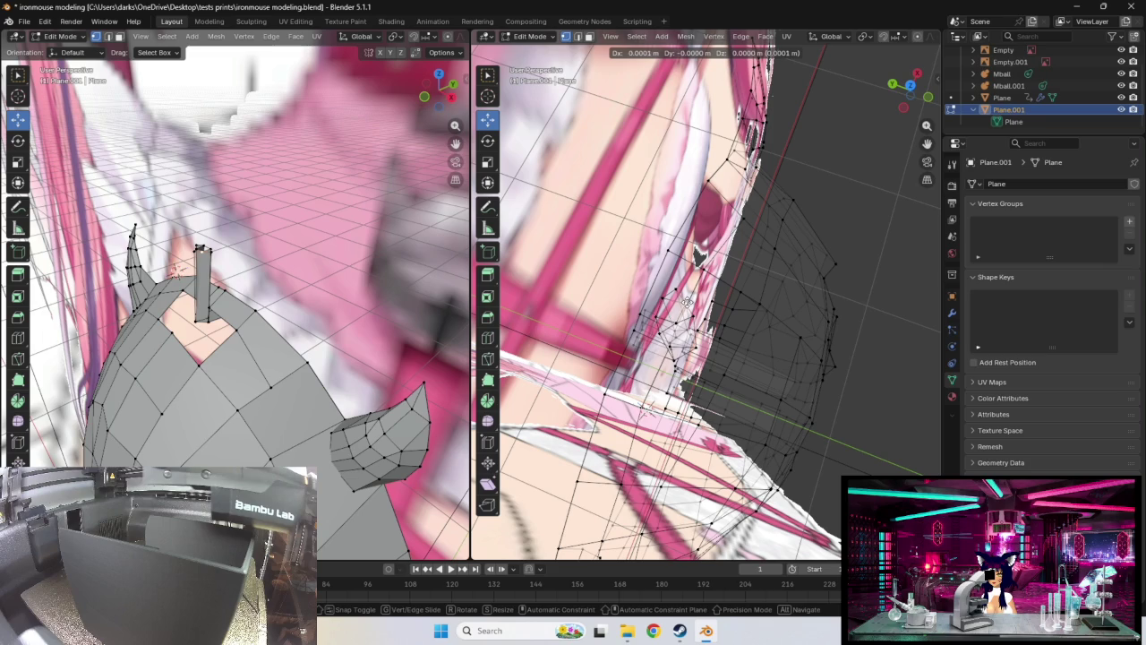
click(697, 257)
key(g)
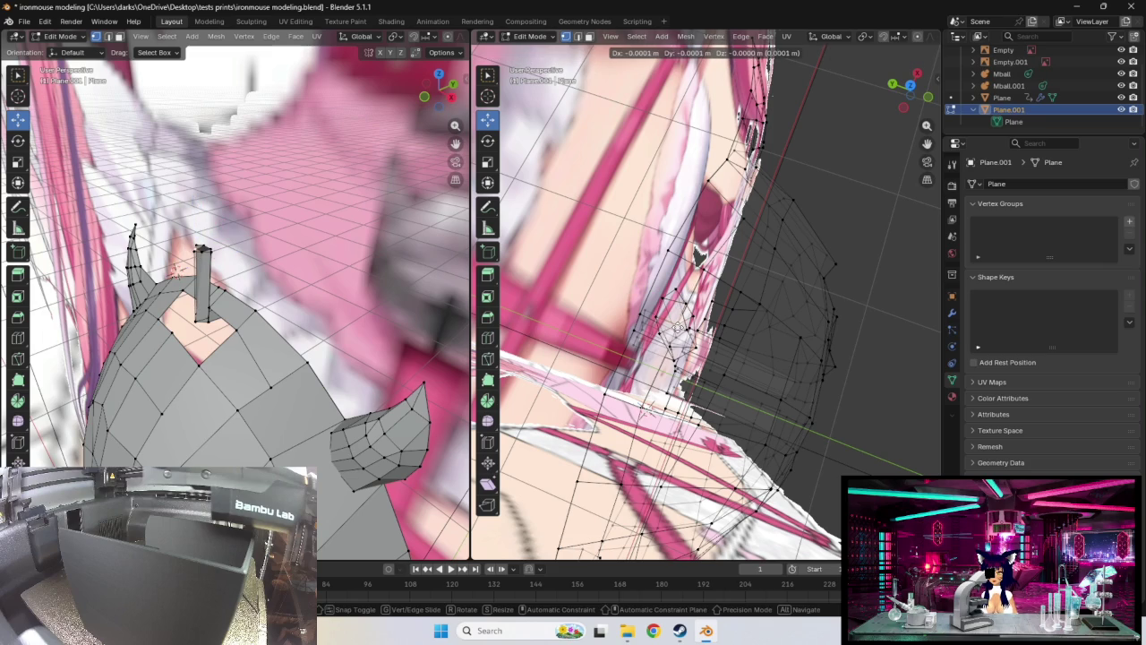
click(678, 328)
mouse_move(728, 341)
middle_down()
mouse_move(726, 302)
mouse_move(790, 151)
middle_up()
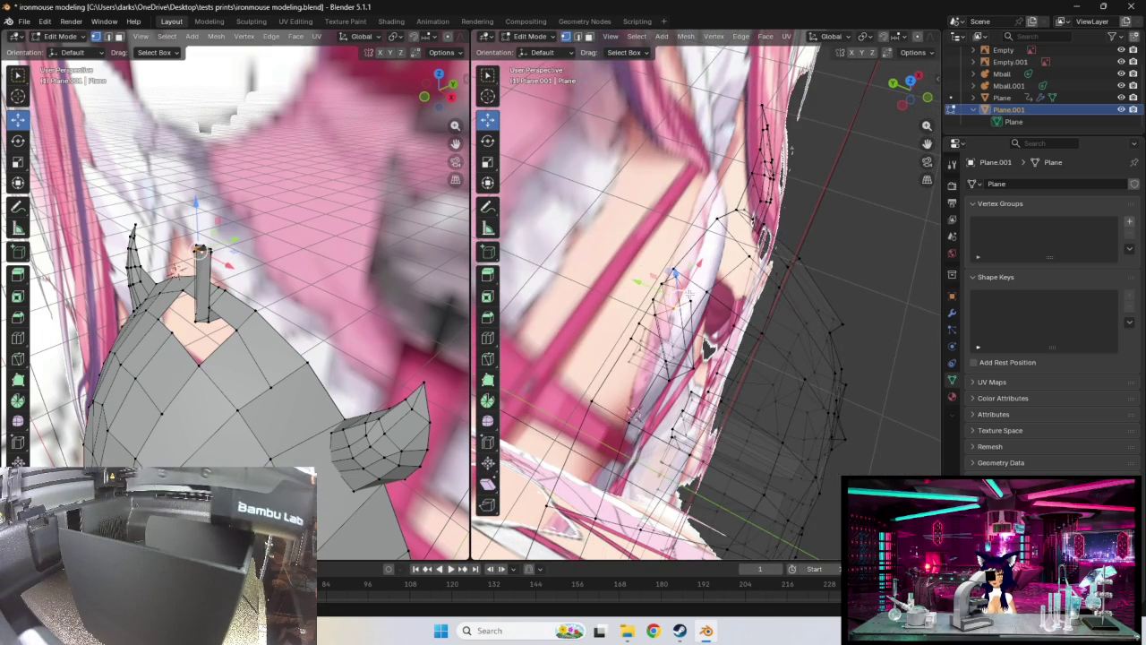
middle_drag(737, 362, 636, 386)
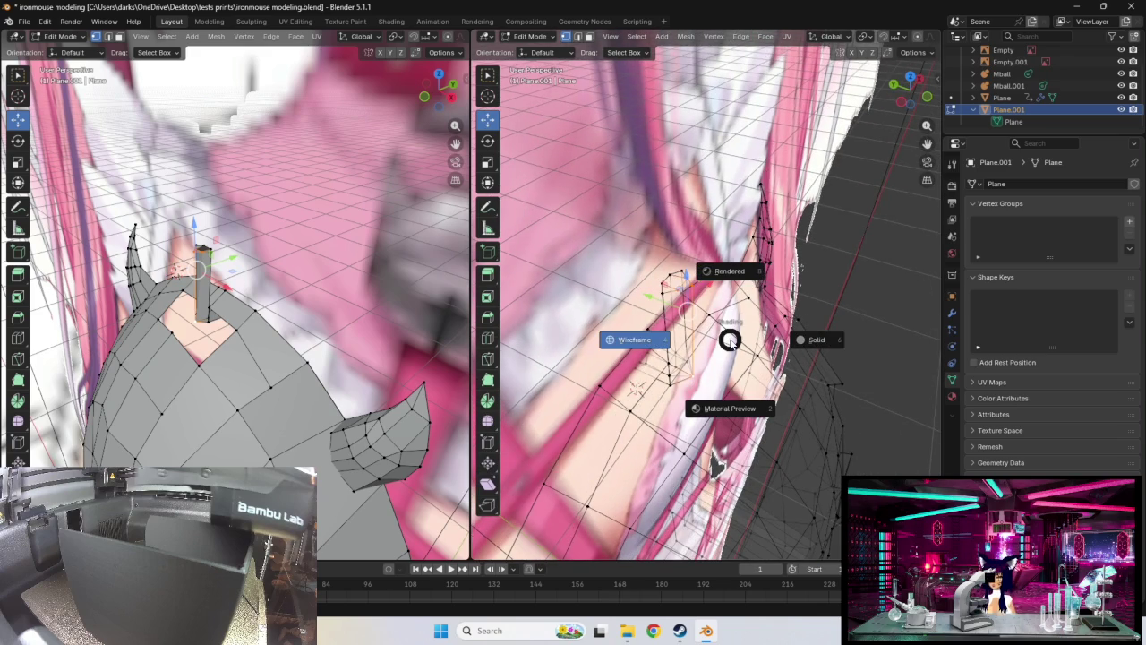
click(797, 340)
mouse_move(635, 386)
middle_down()
mouse_move(607, 343)
mouse_move(731, 345)
mouse_move(570, 318)
mouse_move(779, 317)
mouse_move(745, 345)
mouse_move(658, 374)
middle_up()
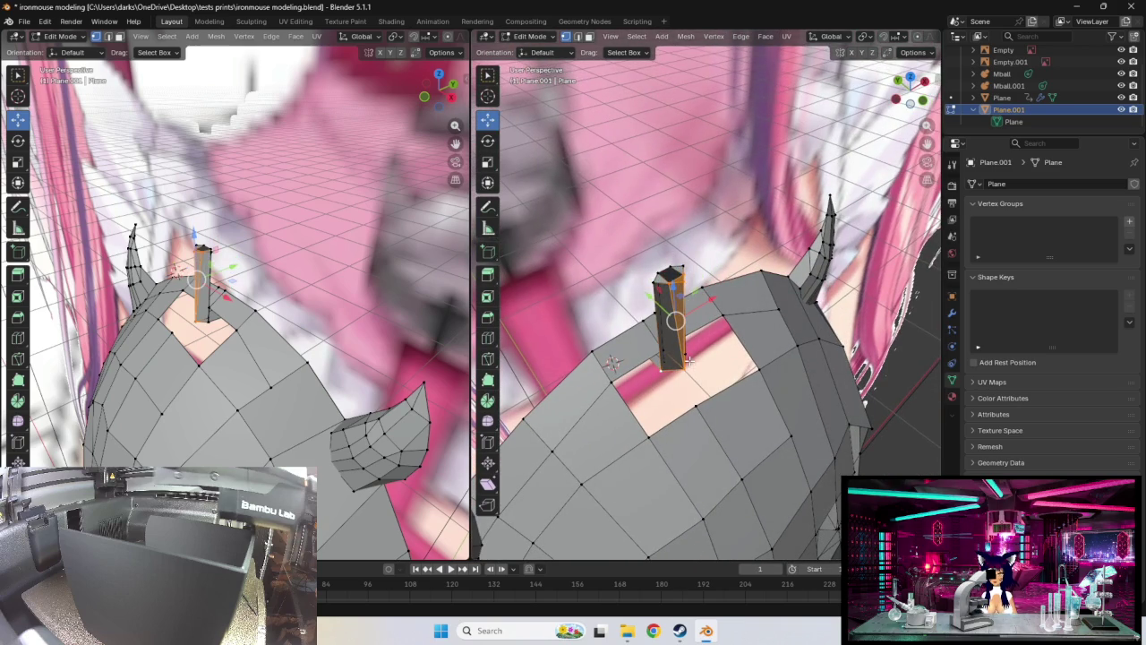
Place the 3D cursor on the thin column
mouse_move(694, 390)
middle_down()
mouse_move(739, 399)
mouse_move(689, 362)
mouse_move(796, 339)
mouse_move(715, 320)
mouse_move(698, 341)
mouse_move(685, 316)
mouse_move(677, 360)
middle_up()
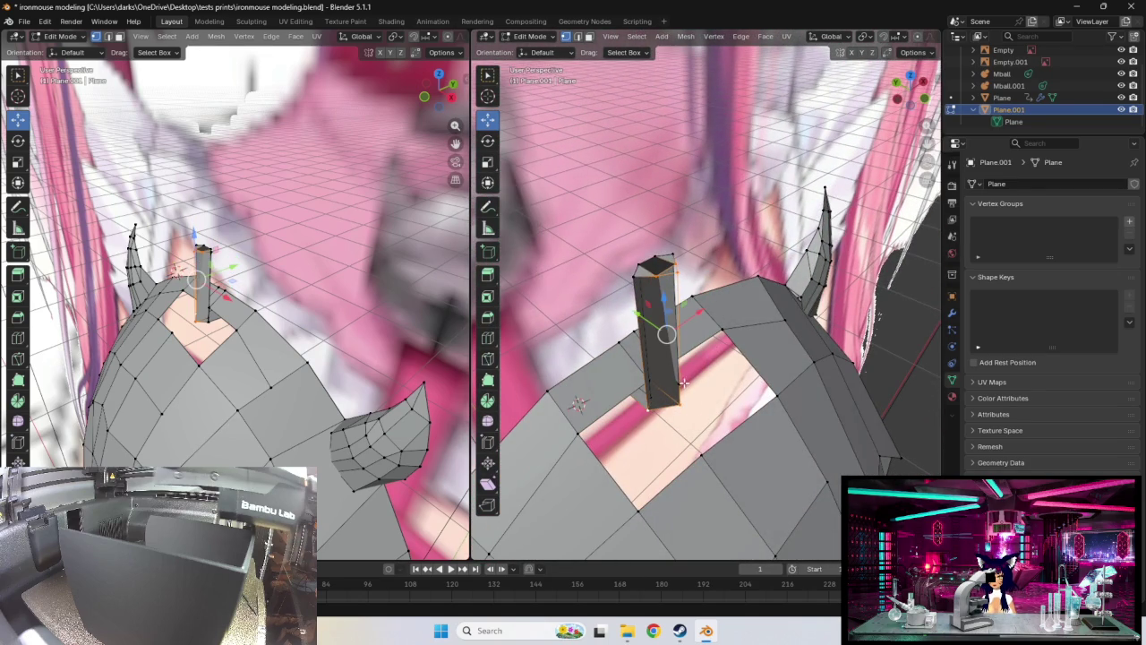
middle_drag(678, 385, 686, 419)
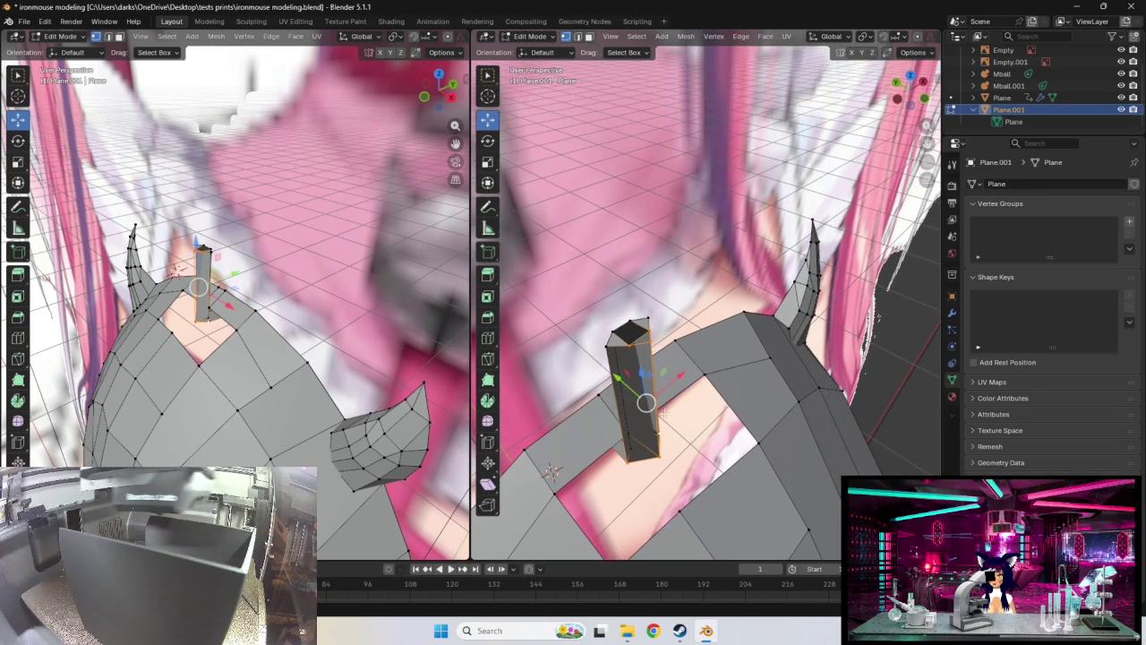
mouse_move(650, 319)
middle_down()
mouse_move(740, 346)
mouse_move(642, 399)
mouse_move(613, 396)
middle_up()
middle_drag(665, 438, 665, 458)
shift+right_click(578, 342)
shift+right_click(639, 327)
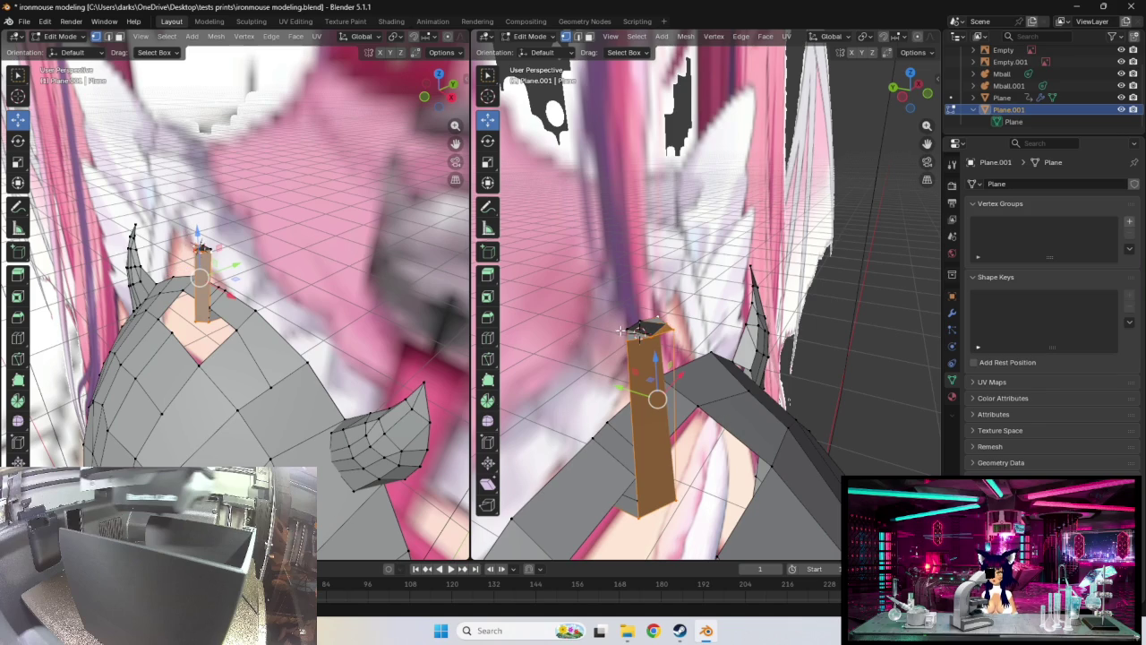
mouse_move(639, 328)
middle_down()
mouse_move(710, 310)
mouse_move(687, 328)
mouse_move(727, 408)
middle_up()
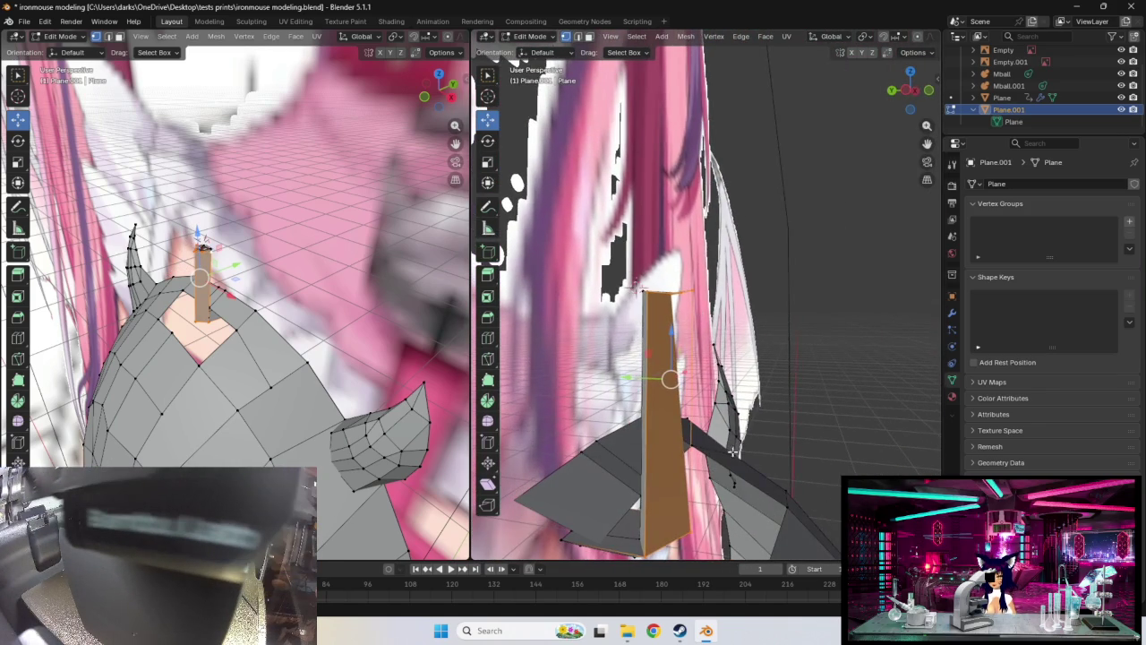
Move the column's bottom edge slightly down into the head mesh
click(689, 530)
key(g)
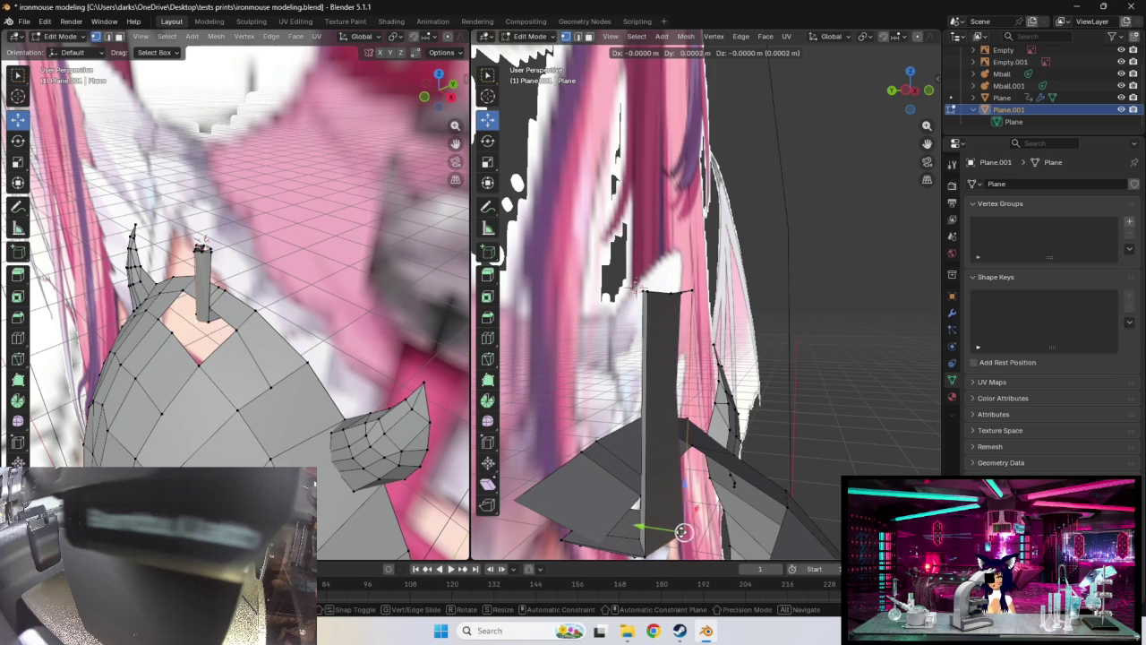
click(683, 532)
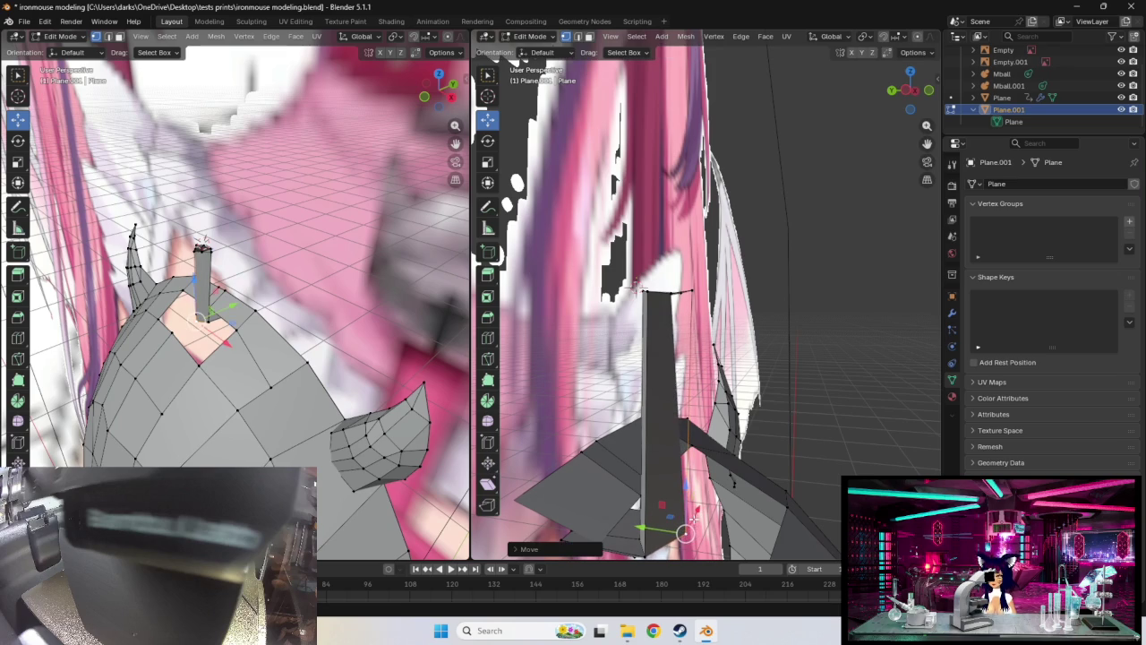
click(751, 447)
middle_drag(751, 447, 759, 415)
Select the entire plane mesh and bring up the Delete menu
key(a)
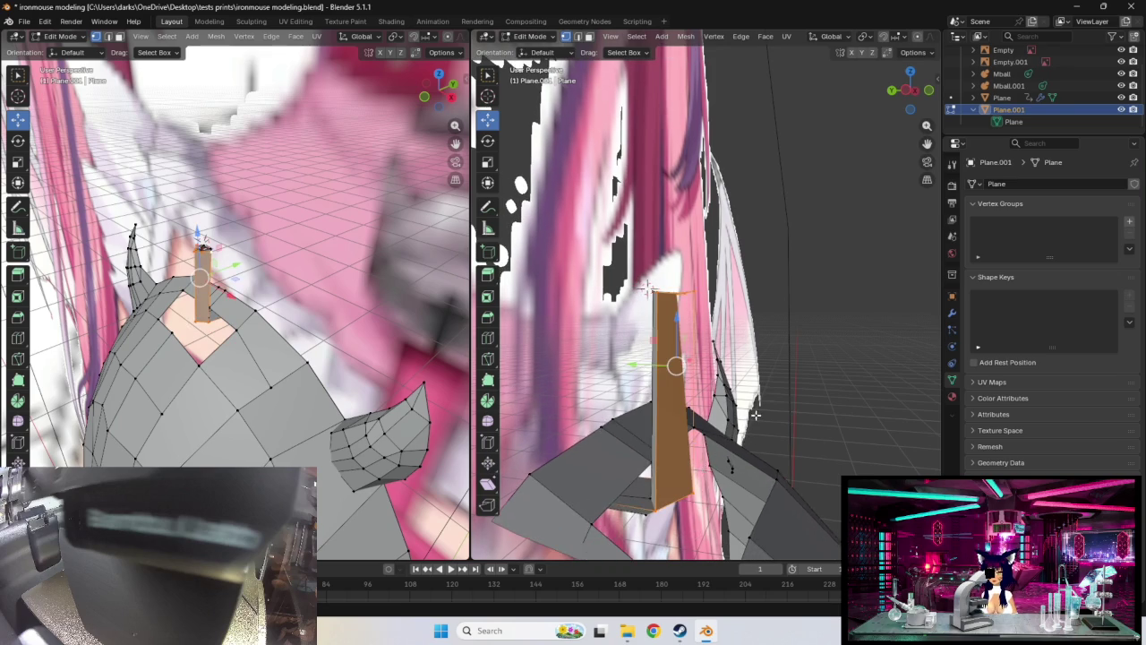
middle_drag(727, 455, 659, 289)
middle_drag(690, 450, 666, 449)
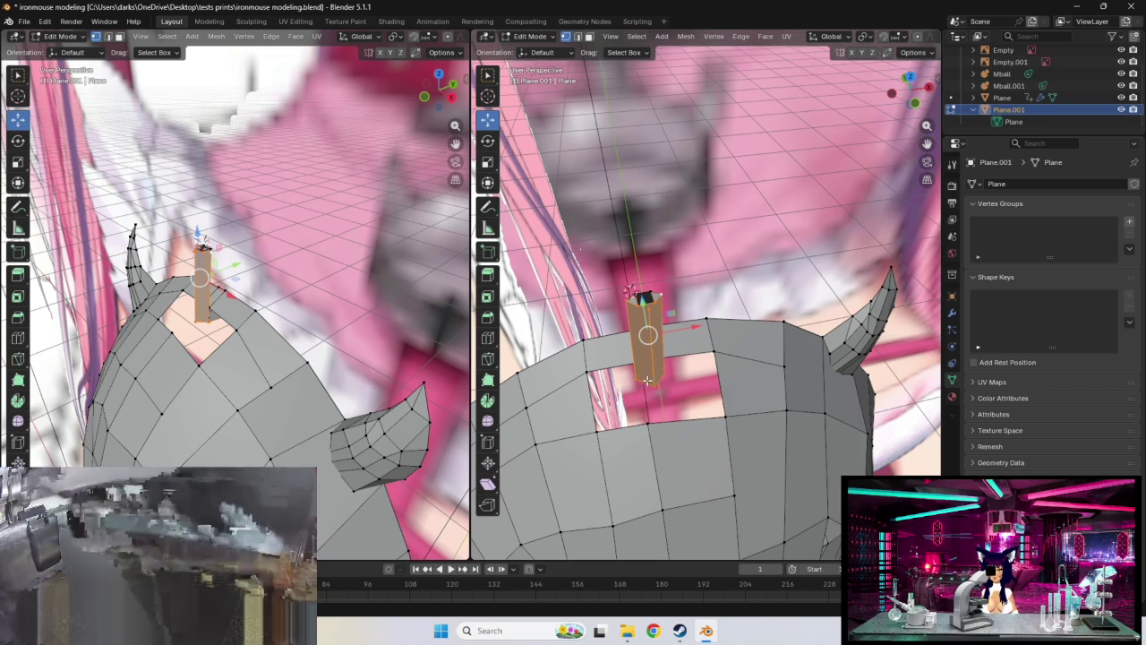
middle_drag(693, 433, 703, 383)
key(x)
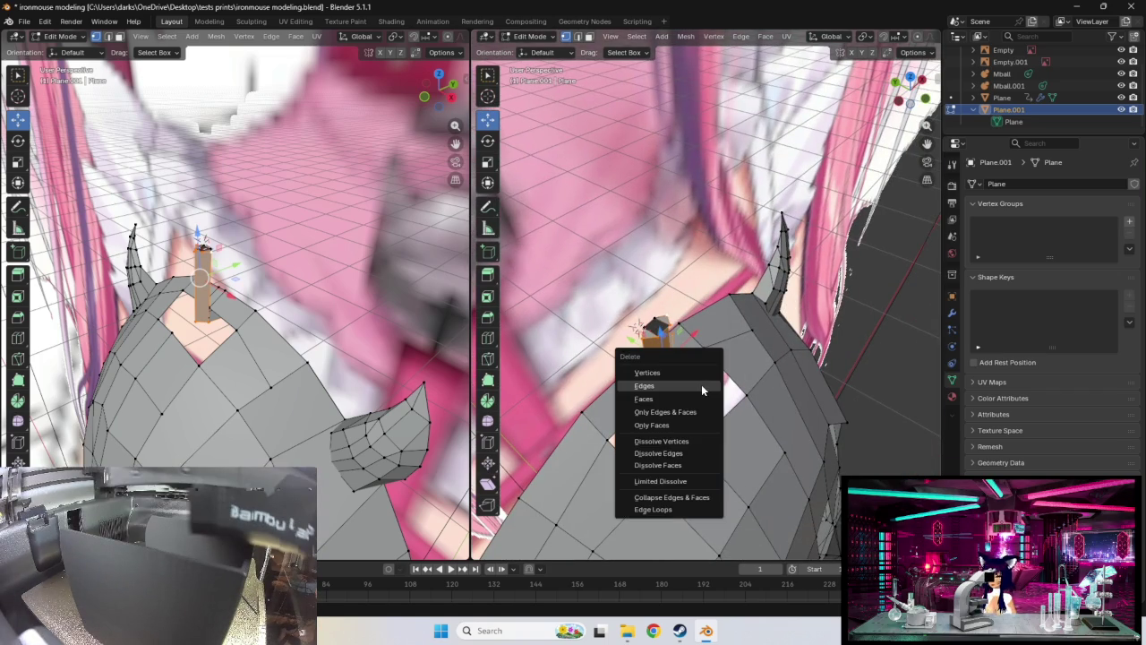
Delete the selected faces and shift an element near the column's top into place
click(667, 397)
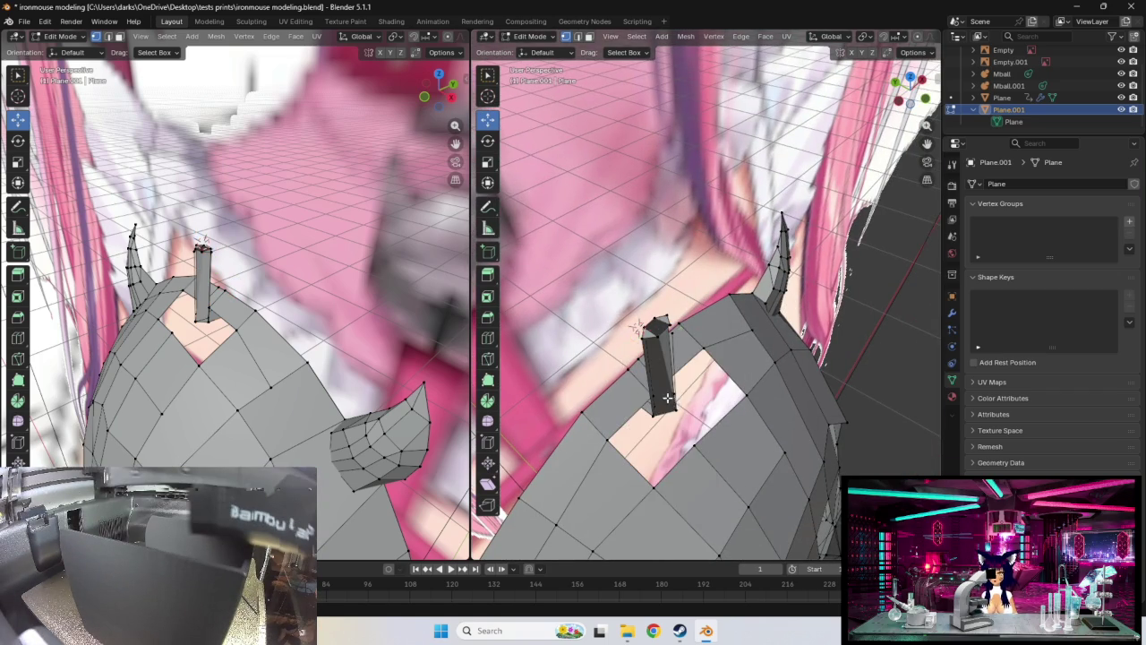
mouse_move(667, 398)
middle_down()
mouse_move(721, 356)
mouse_move(646, 391)
mouse_move(658, 311)
mouse_move(692, 290)
middle_up()
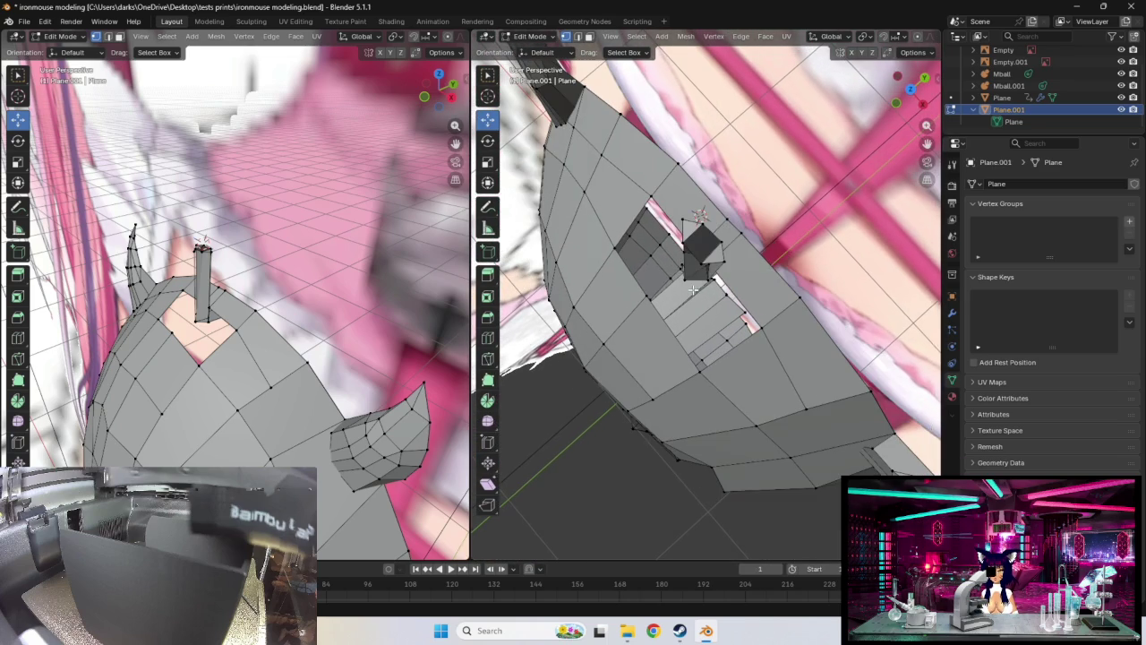
click(678, 264)
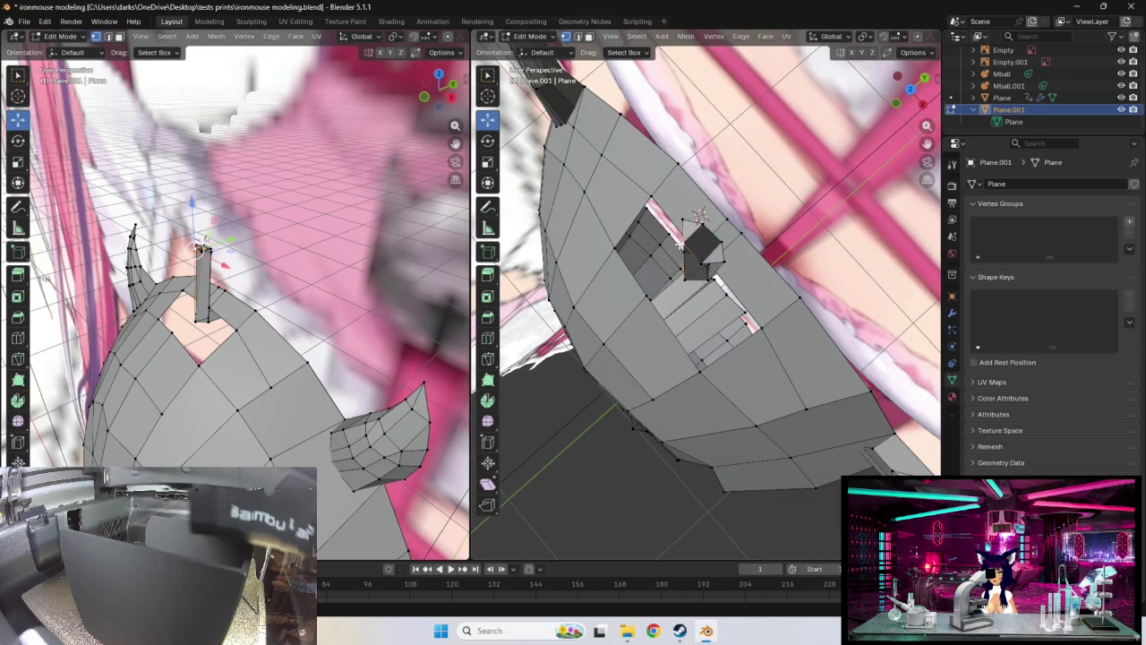
drag(703, 265, 737, 281)
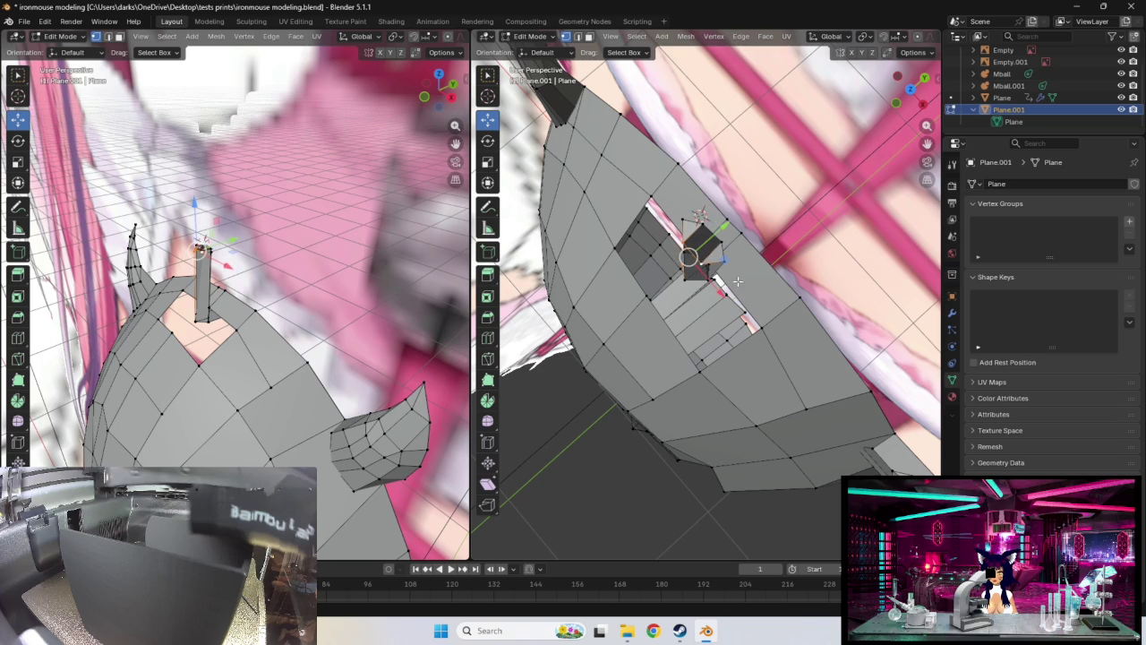
click(679, 262)
drag(681, 267, 686, 259)
middle_drag(686, 259, 676, 274)
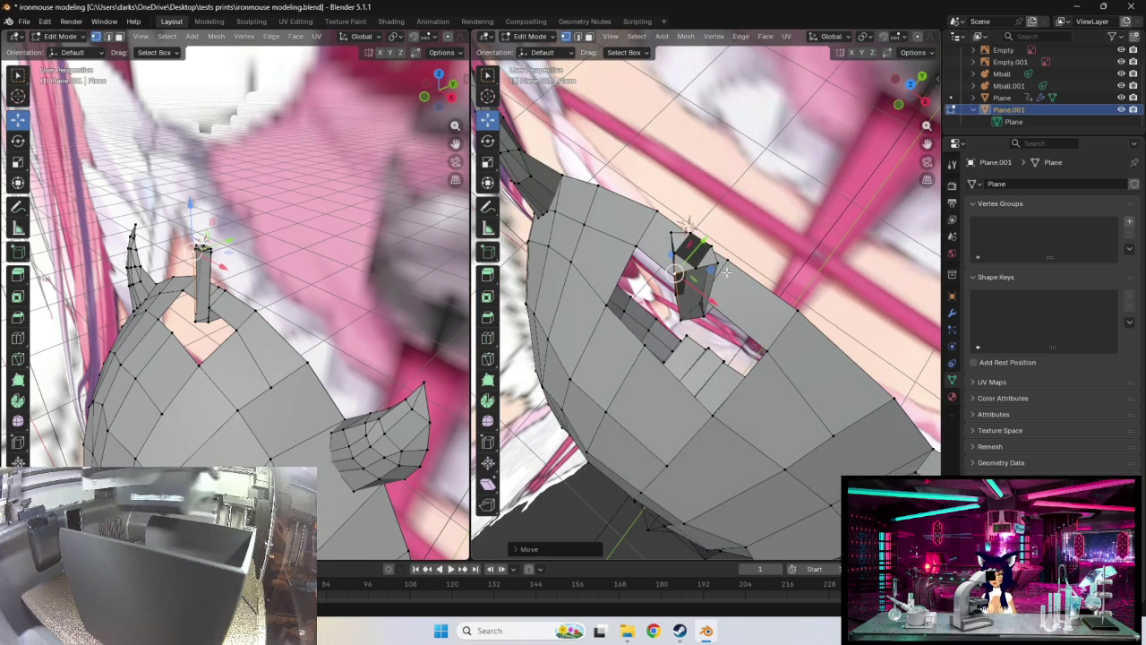
Reselect parts of the column, ending with only its top selected
click(683, 318)
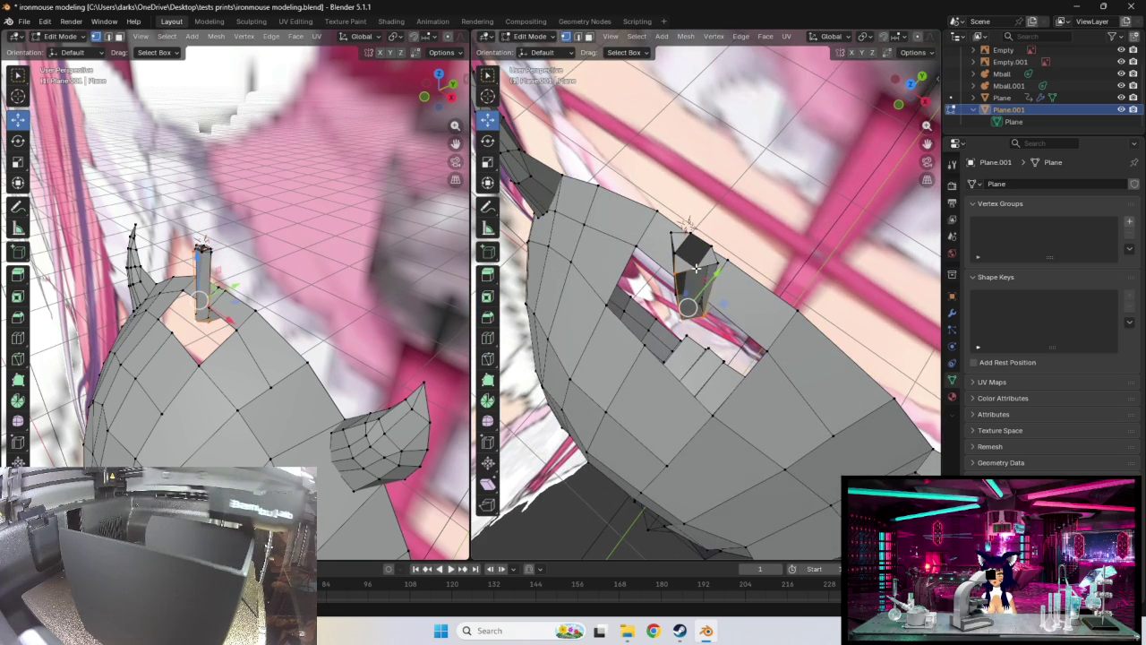
middle_drag(686, 222, 700, 242)
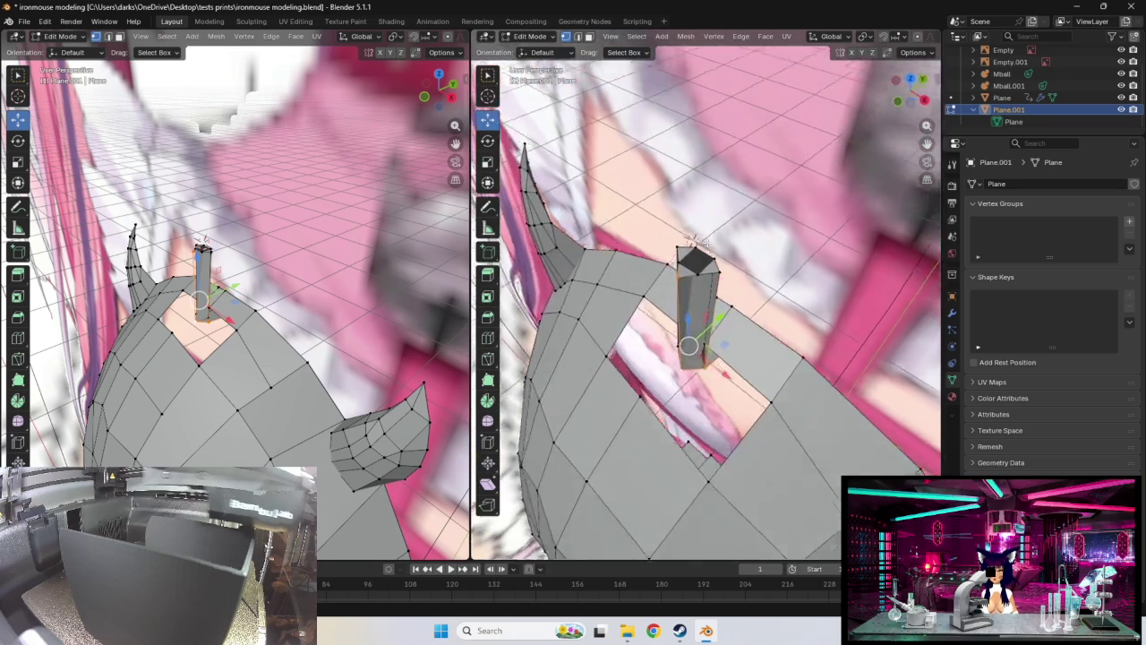
click(701, 273)
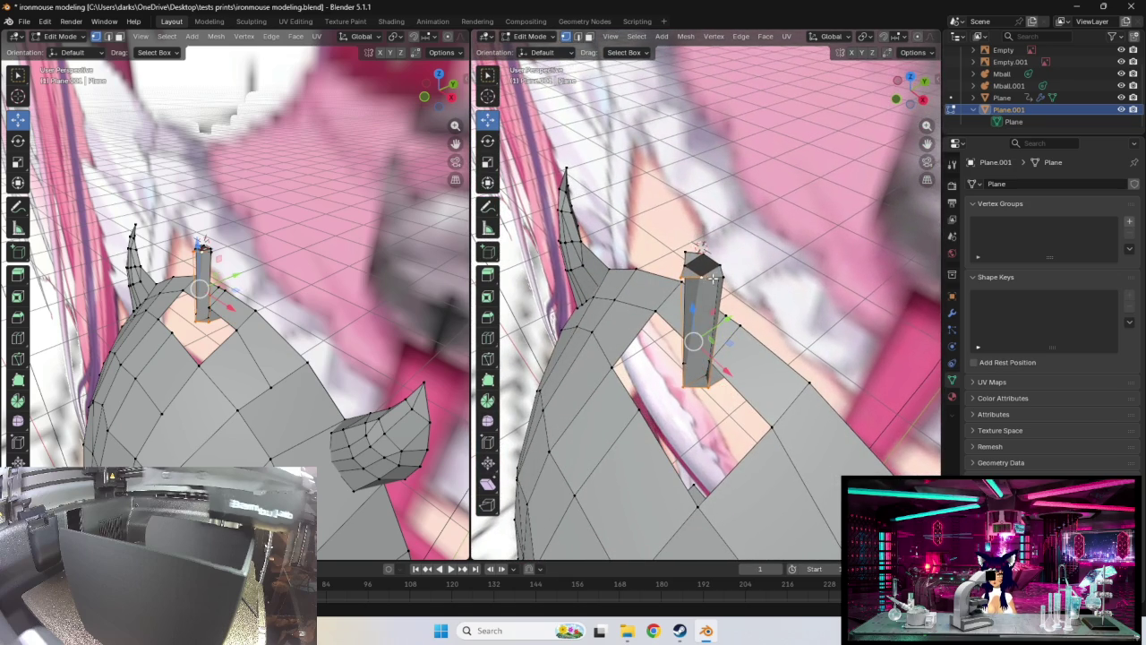
mouse_move(701, 279)
middle_down()
mouse_move(727, 292)
mouse_move(746, 363)
middle_up()
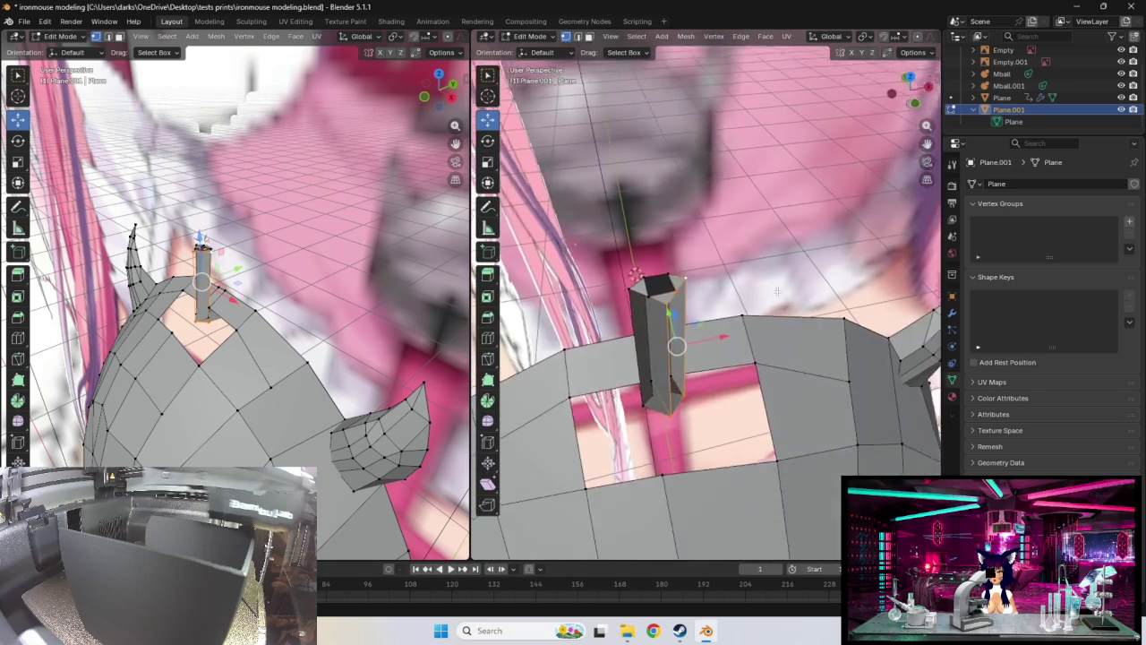
shift+click(645, 405)
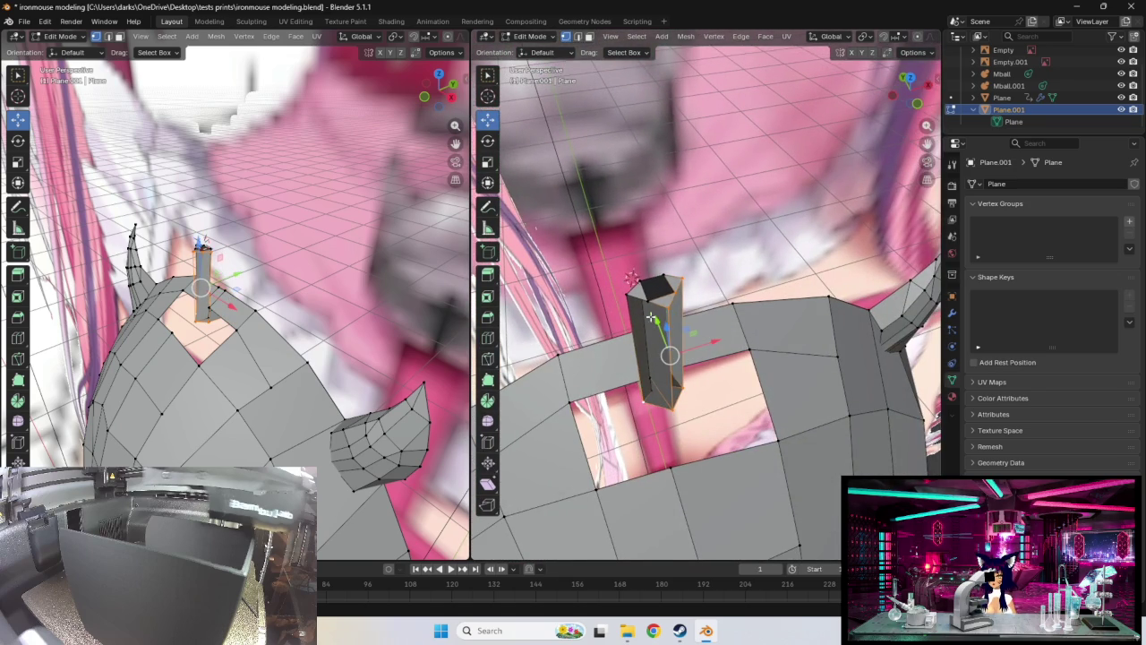
shift+click(631, 295)
shift+click(631, 295)
middle_drag(631, 296, 609, 308)
click(706, 268)
middle_drag(751, 278, 715, 318)
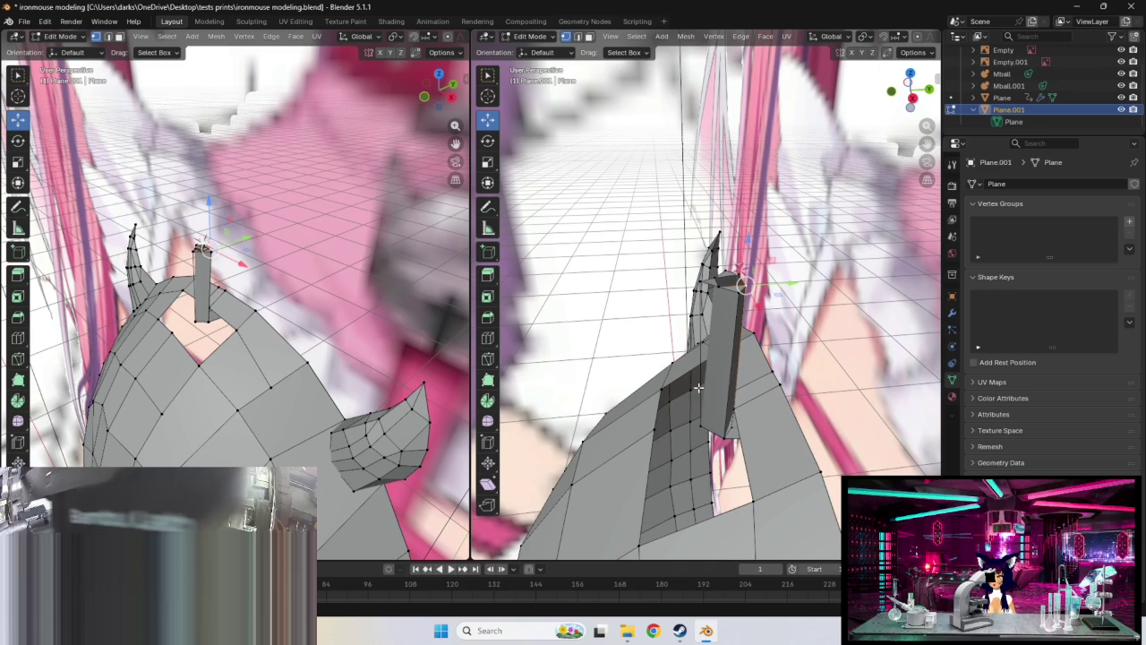
Select the whole column with Ctrl+L, nudge it down-right and narrow its top
key(ctrl+l)
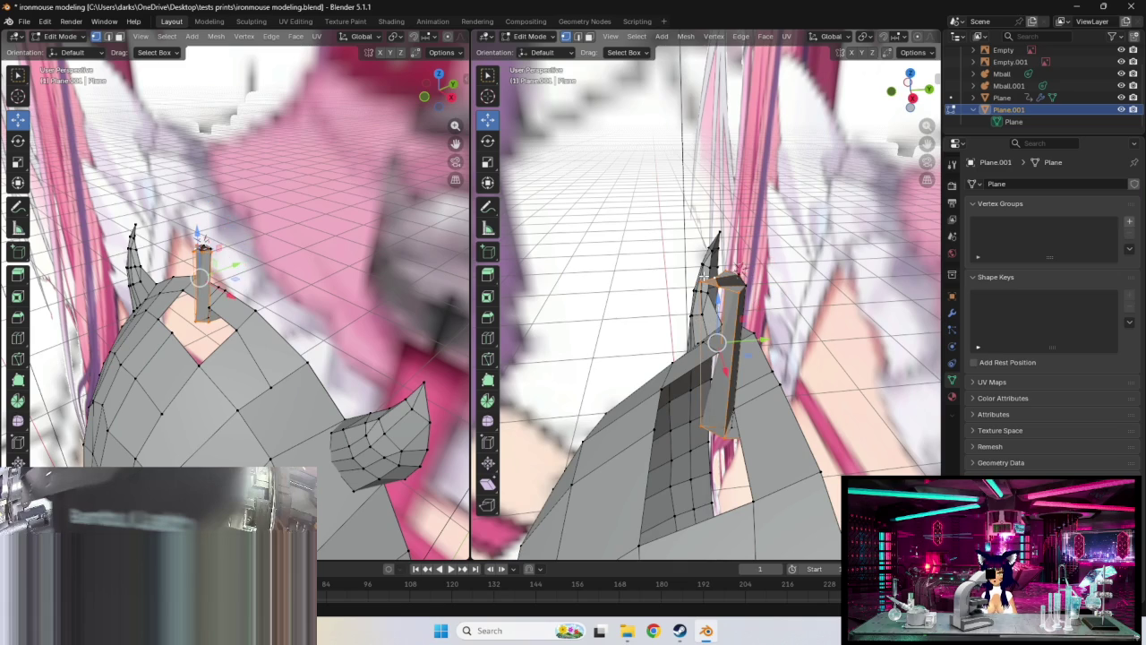
drag(745, 311, 747, 318)
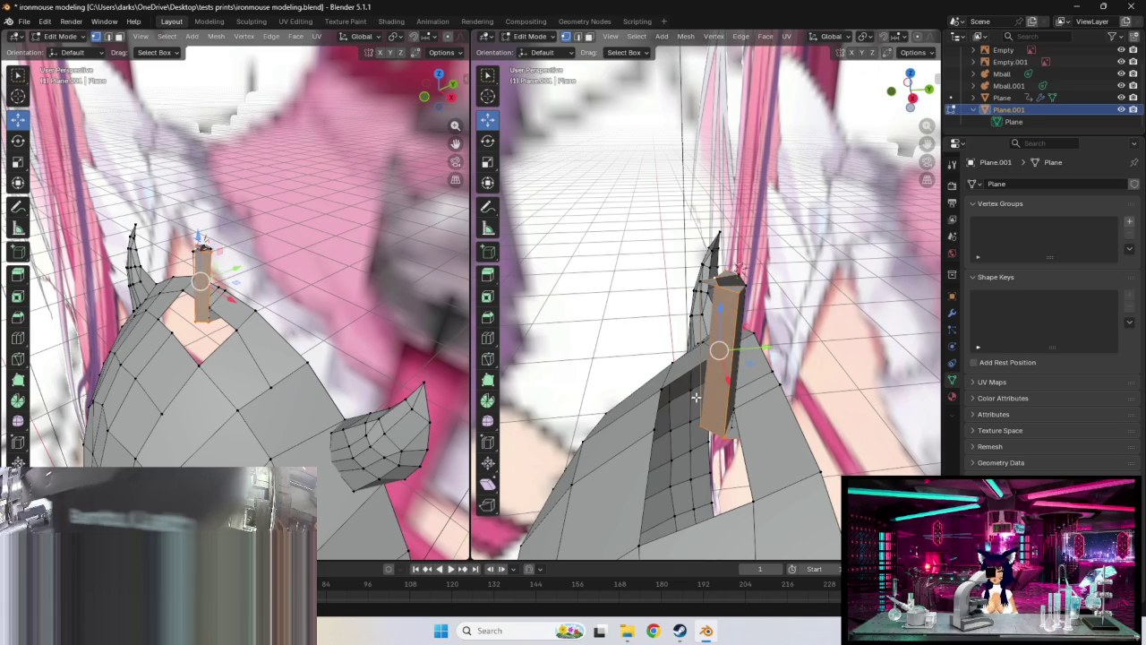
mouse_move(690, 392)
middle_down()
mouse_move(692, 401)
mouse_move(694, 302)
middle_up()
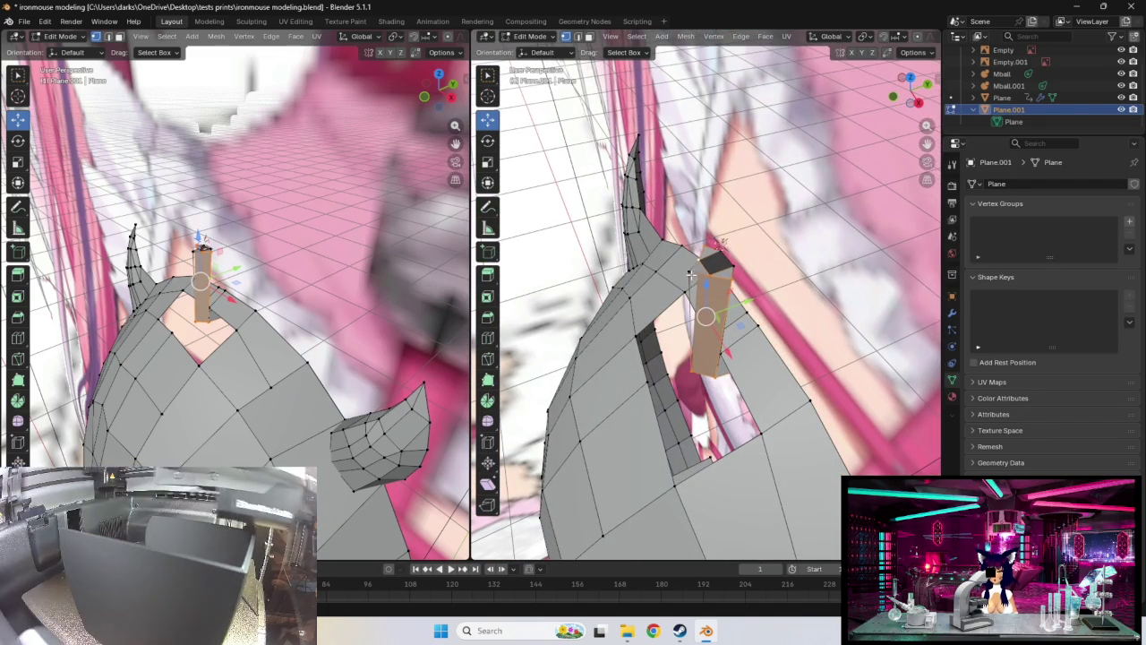
drag(706, 313, 704, 311)
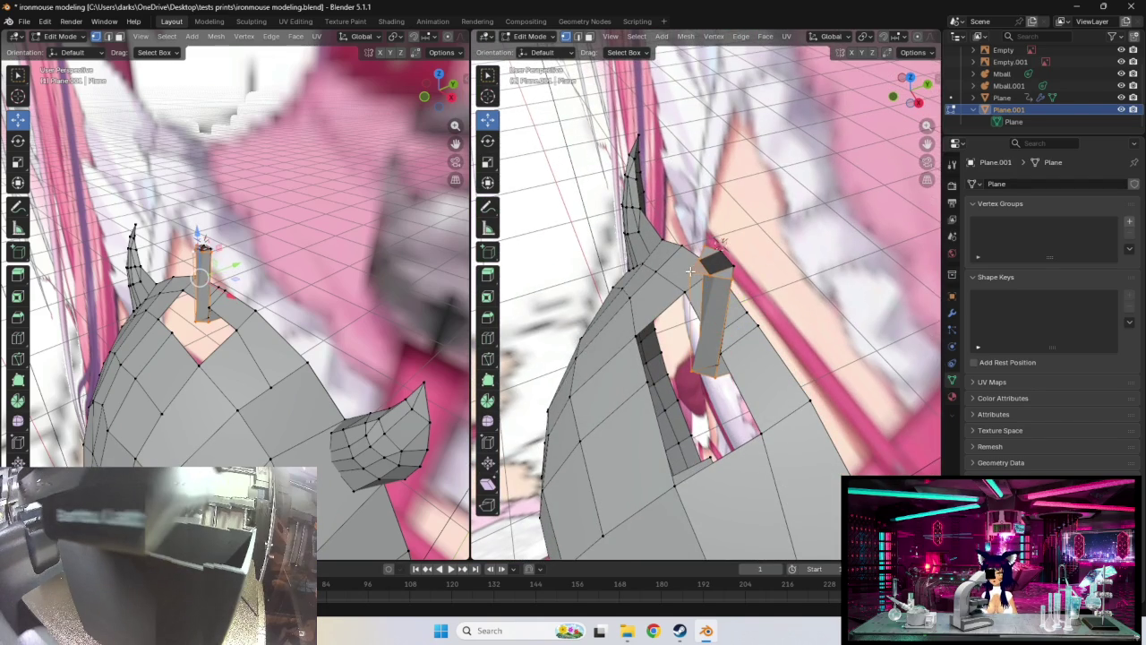
key(z)
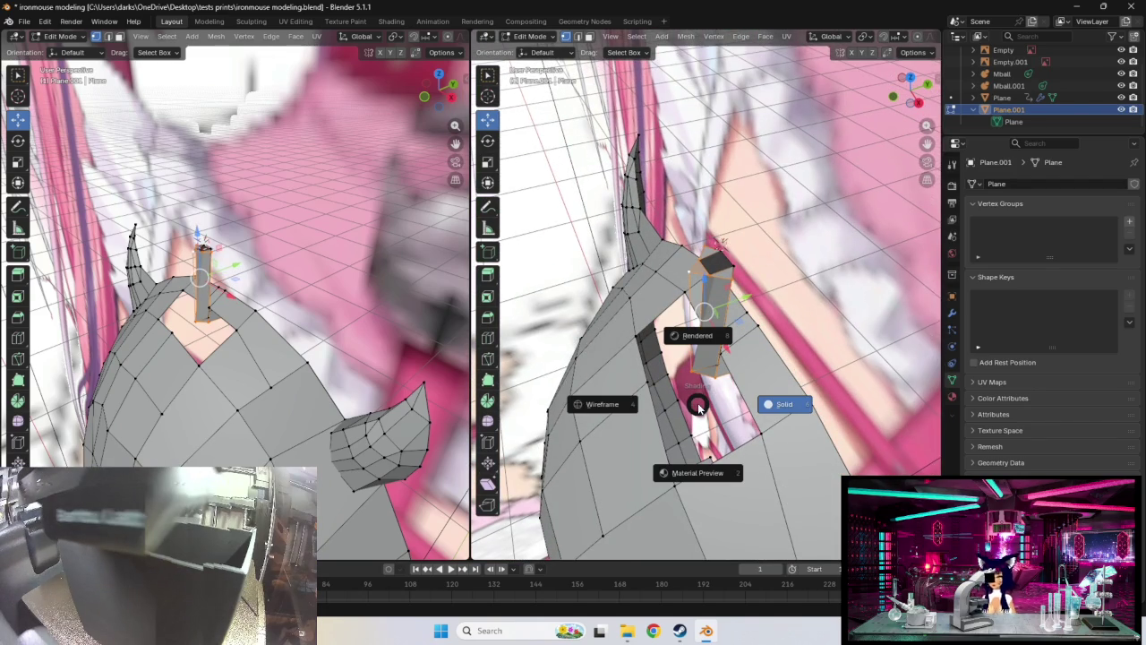
click(699, 408)
Select the column's top and bottom faces
key(ctrl+l)
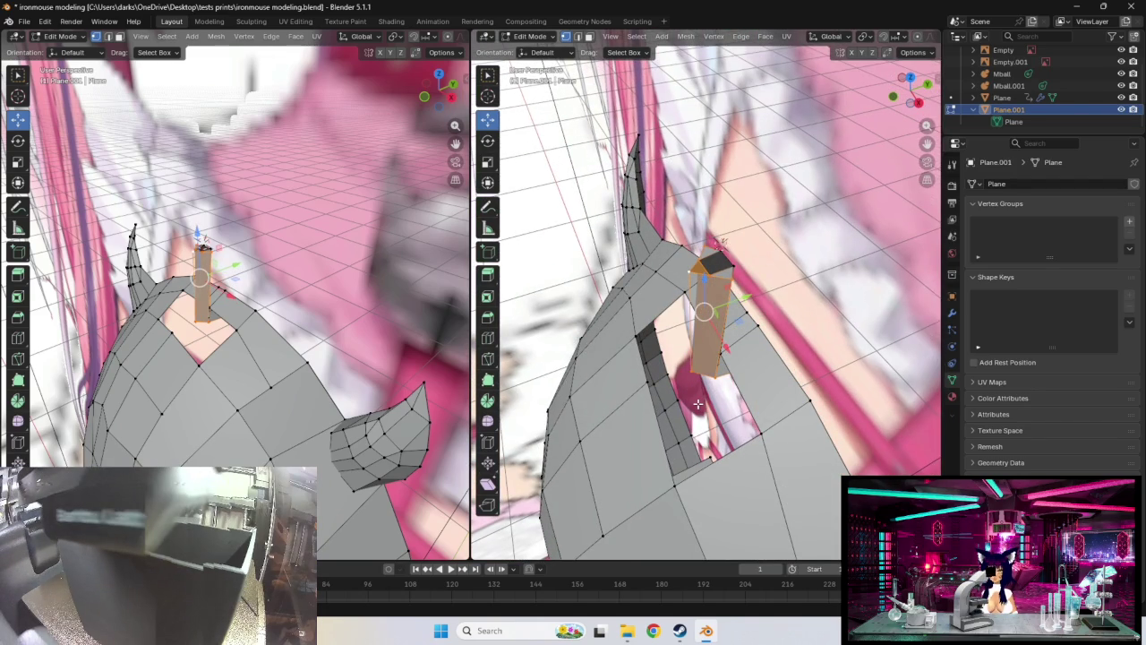
middle_drag(697, 387, 684, 360)
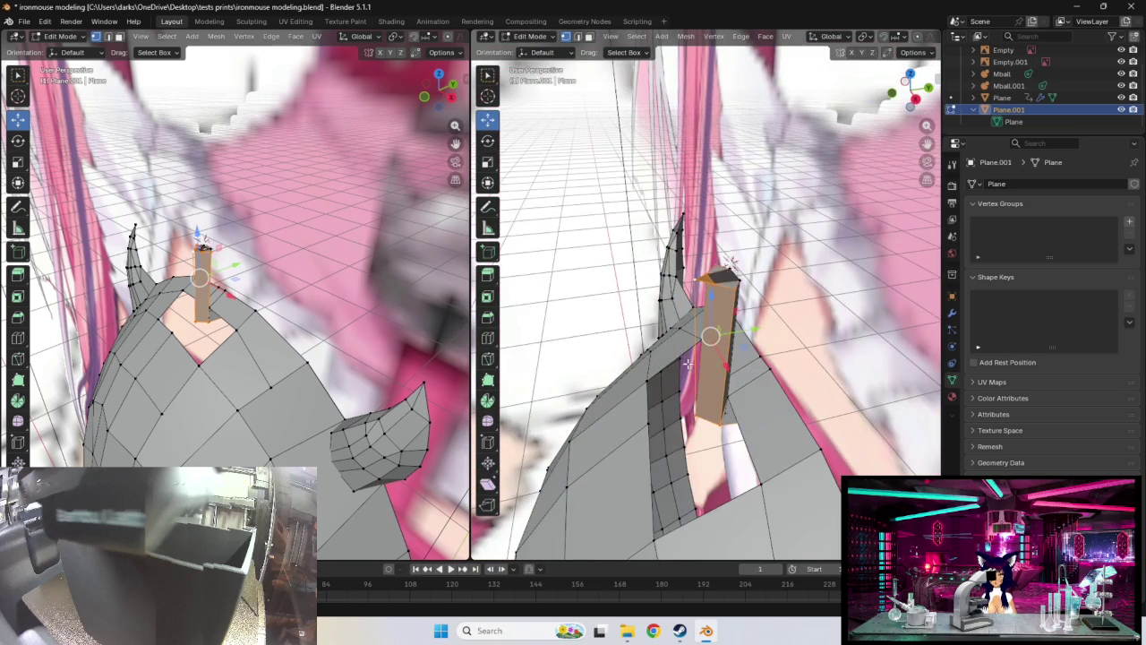
mouse_move(717, 406)
middle_down()
mouse_move(756, 436)
mouse_move(837, 361)
mouse_move(825, 367)
middle_up()
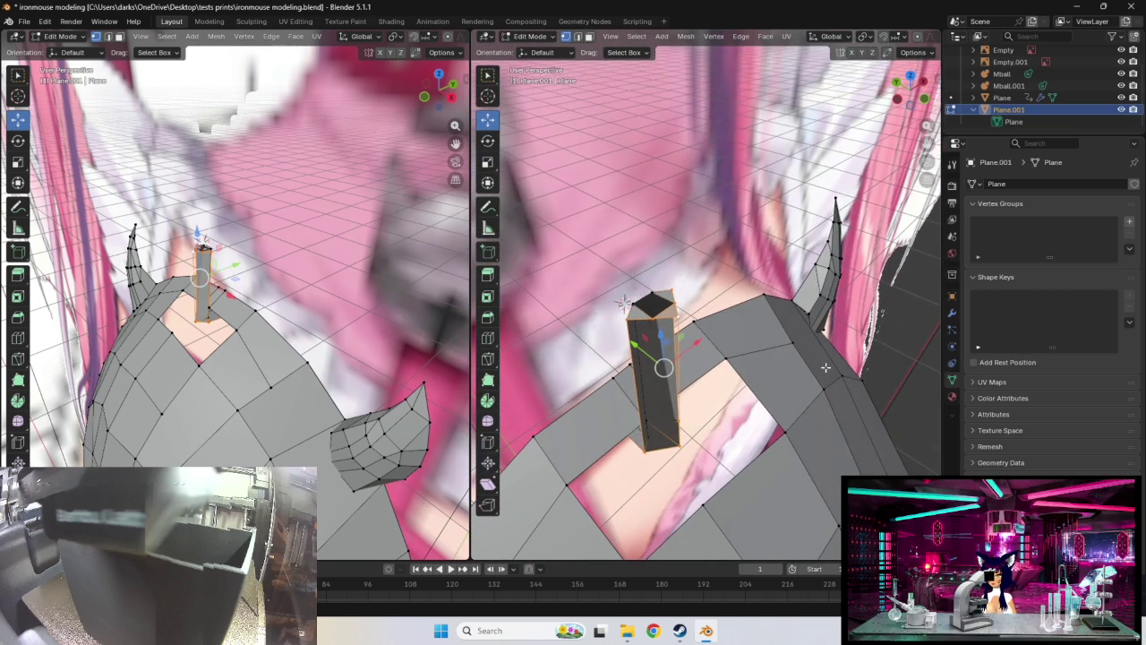
click(672, 319)
mouse_move(658, 332)
middle_down()
mouse_move(744, 357)
mouse_move(682, 372)
mouse_move(685, 488)
middle_up()
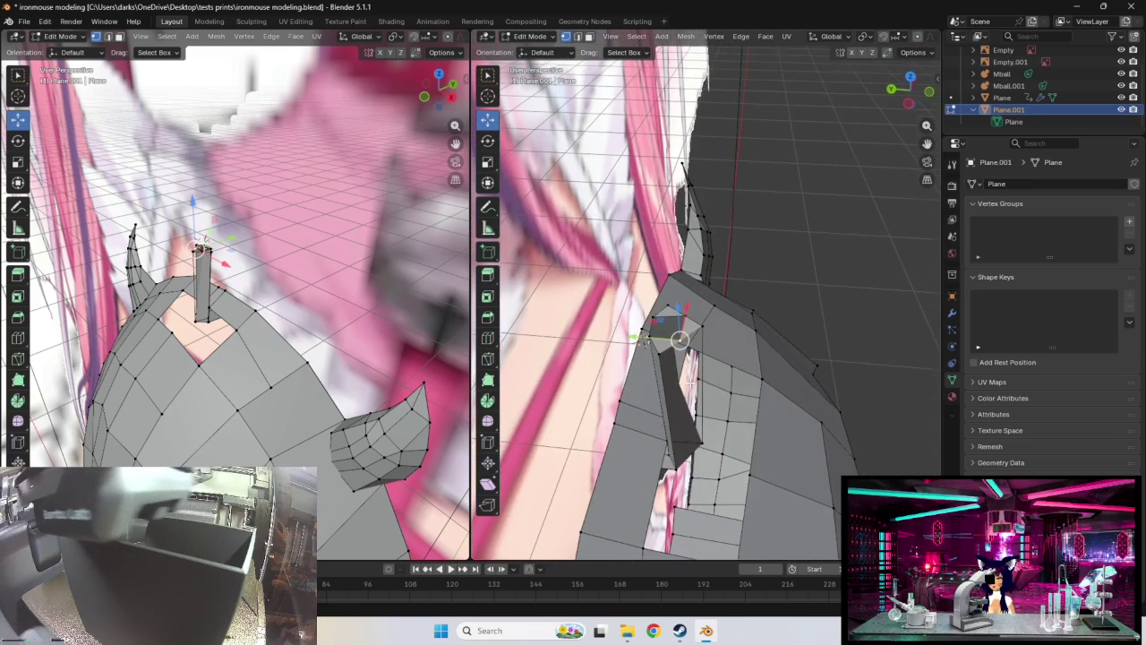
click(663, 495)
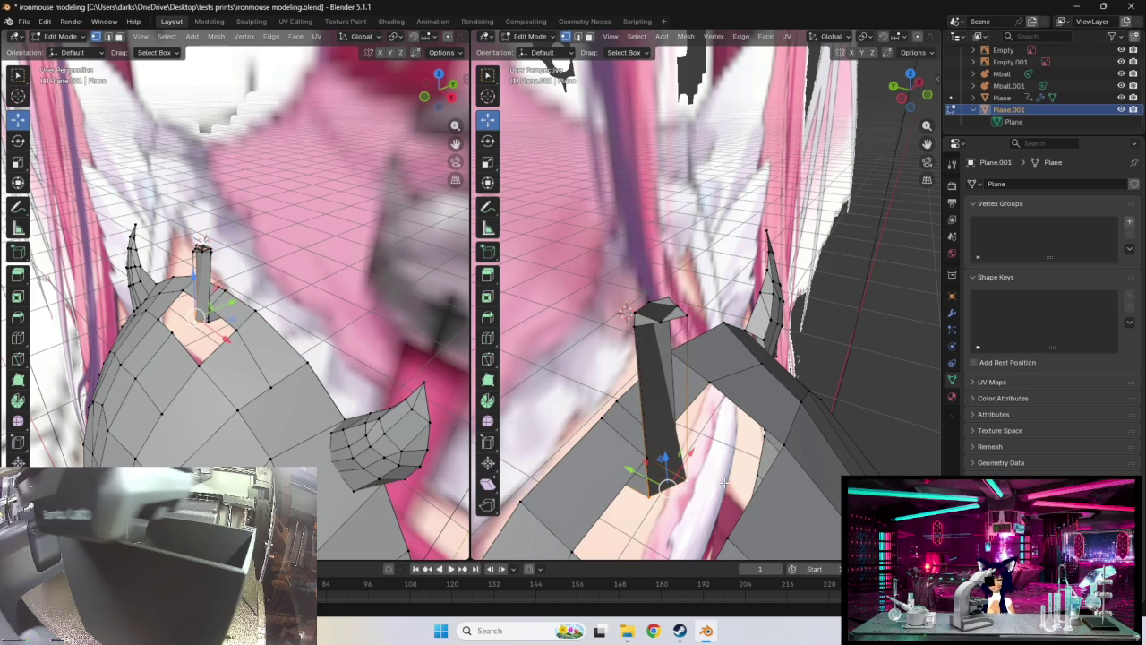
key(ctrl+r)
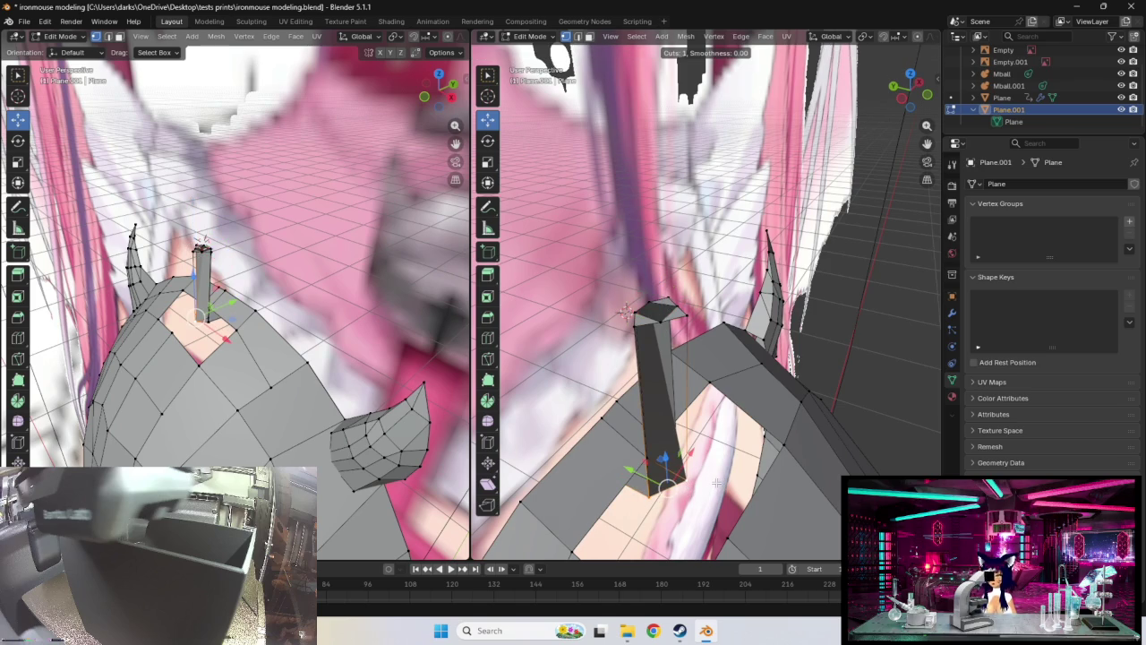
Place a loop cut near the column's base and select its bottom loop
click(668, 486)
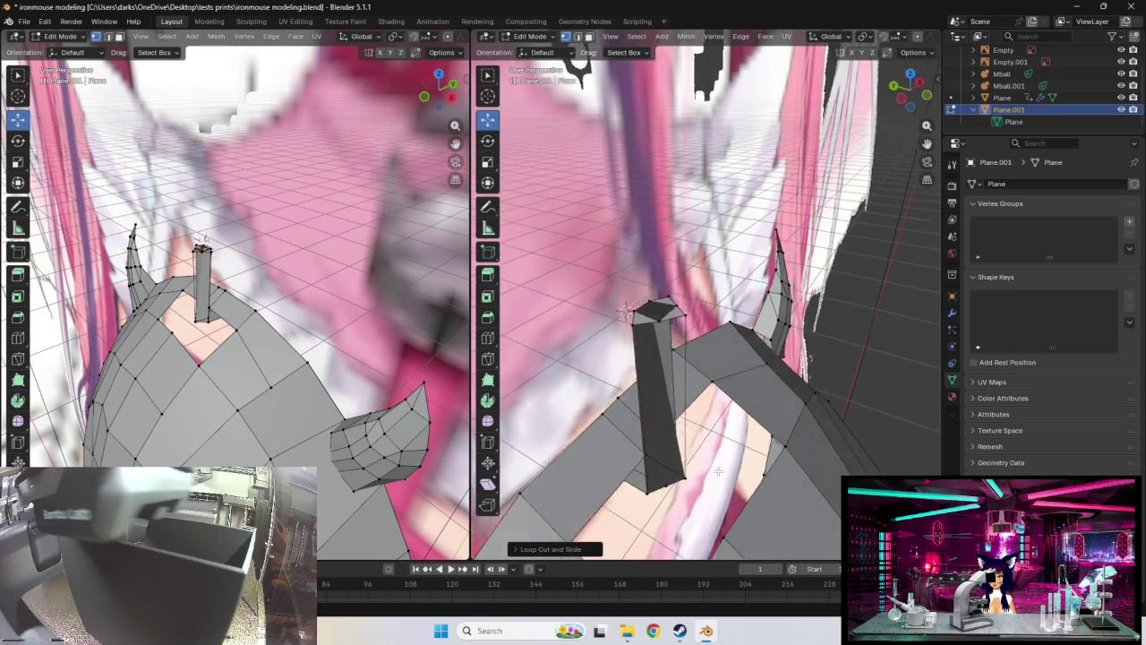
middle_drag(668, 486, 679, 440)
click(674, 417)
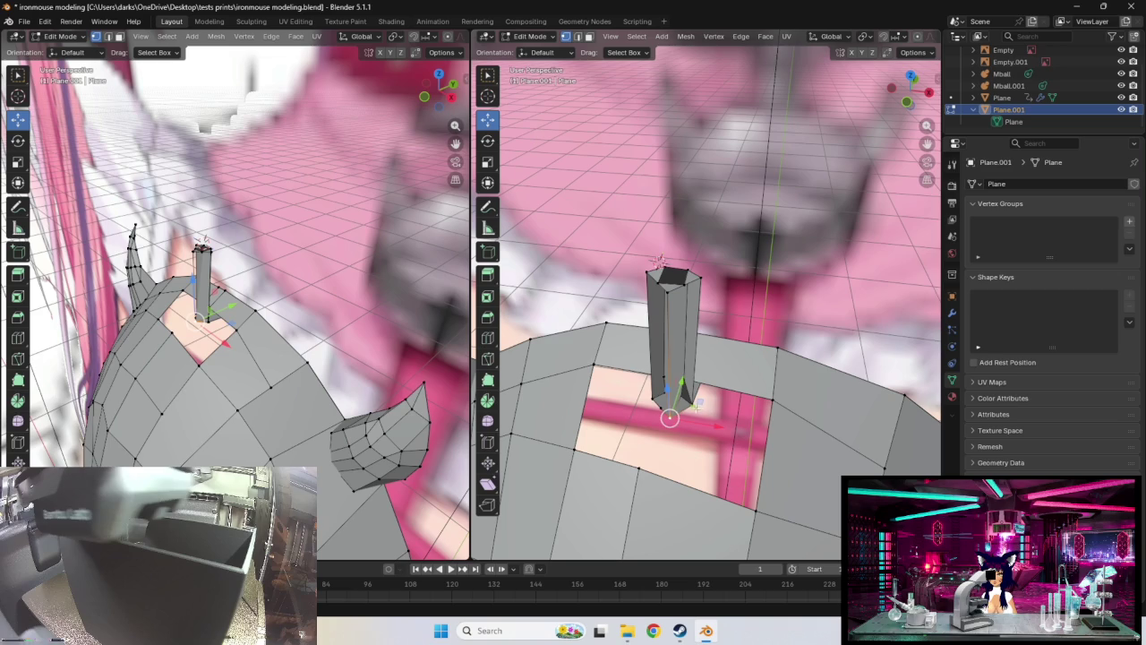
alt+click(682, 405)
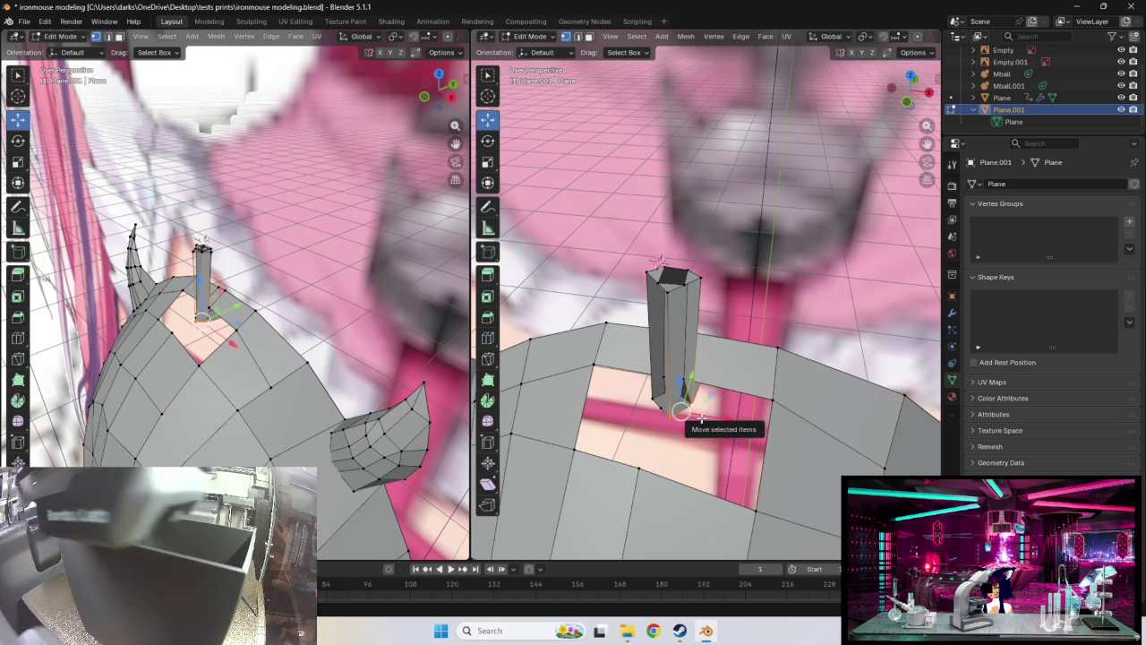
key(ctrl+r)
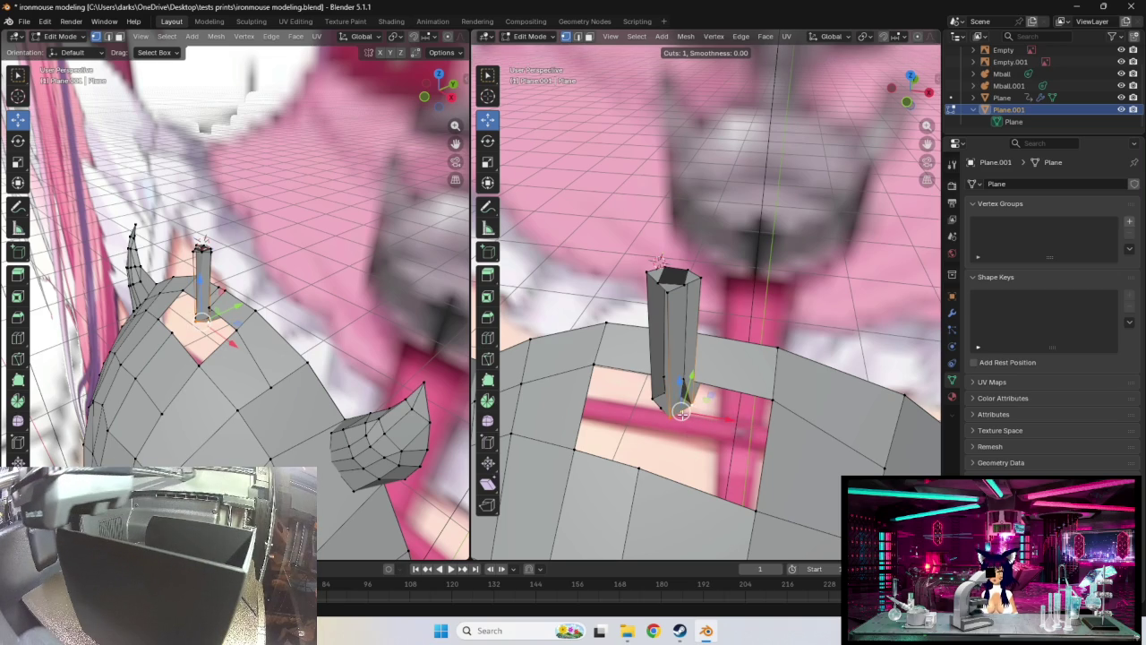
key(Escape)
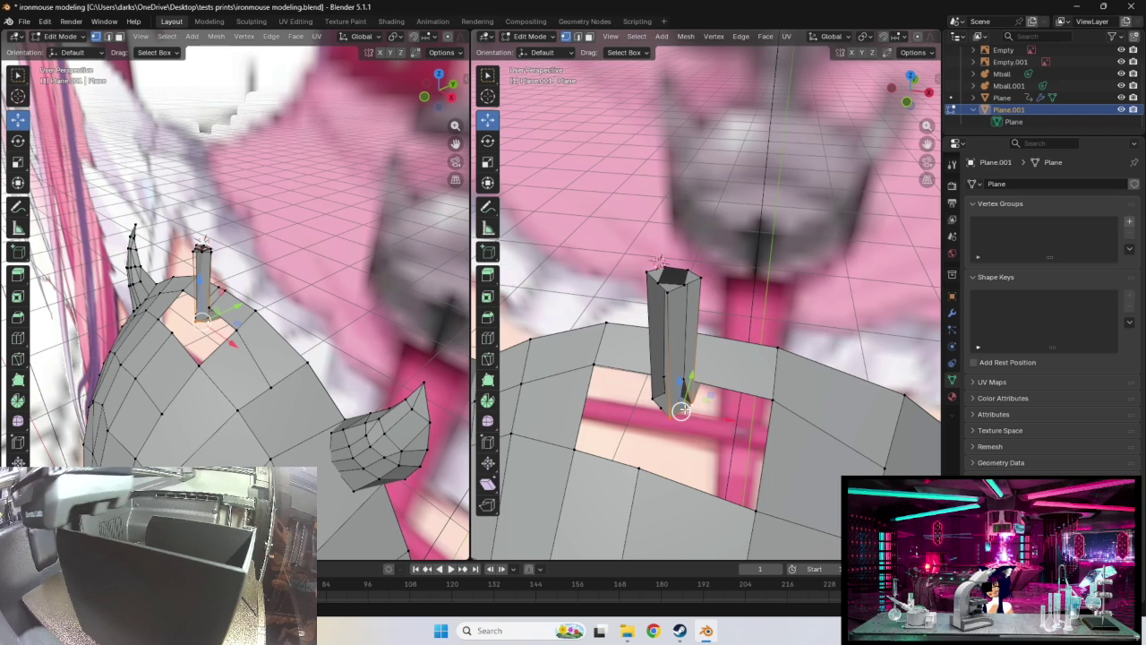
key(ctrl+r)
click(683, 414)
middle_drag(676, 439, 722, 445)
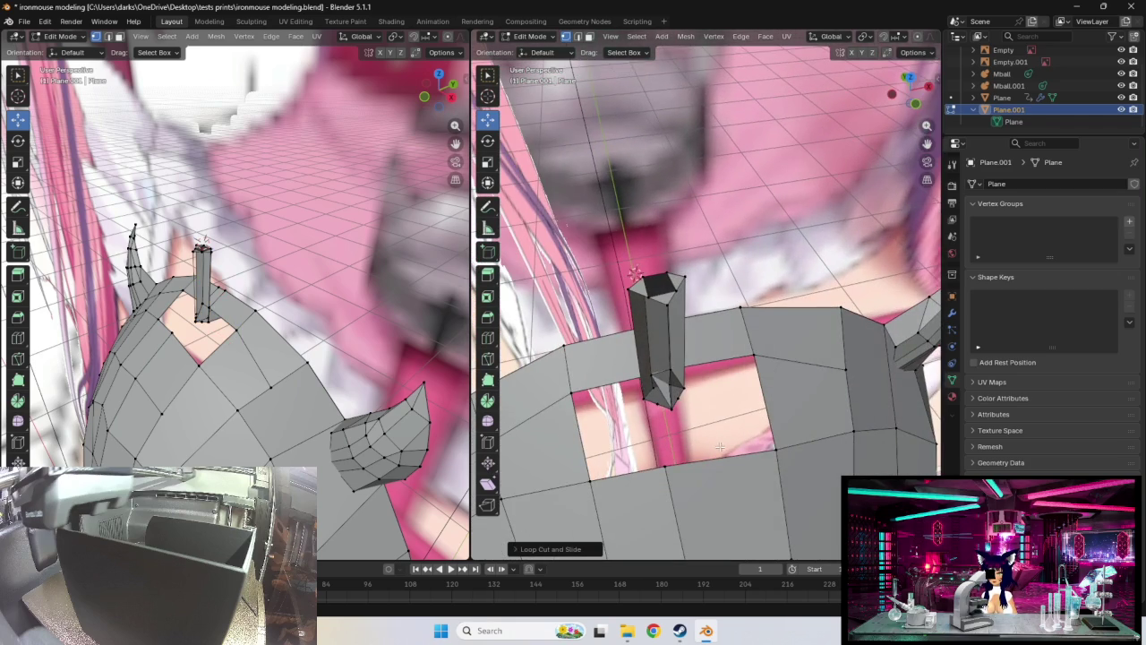
ctrl+click(644, 400)
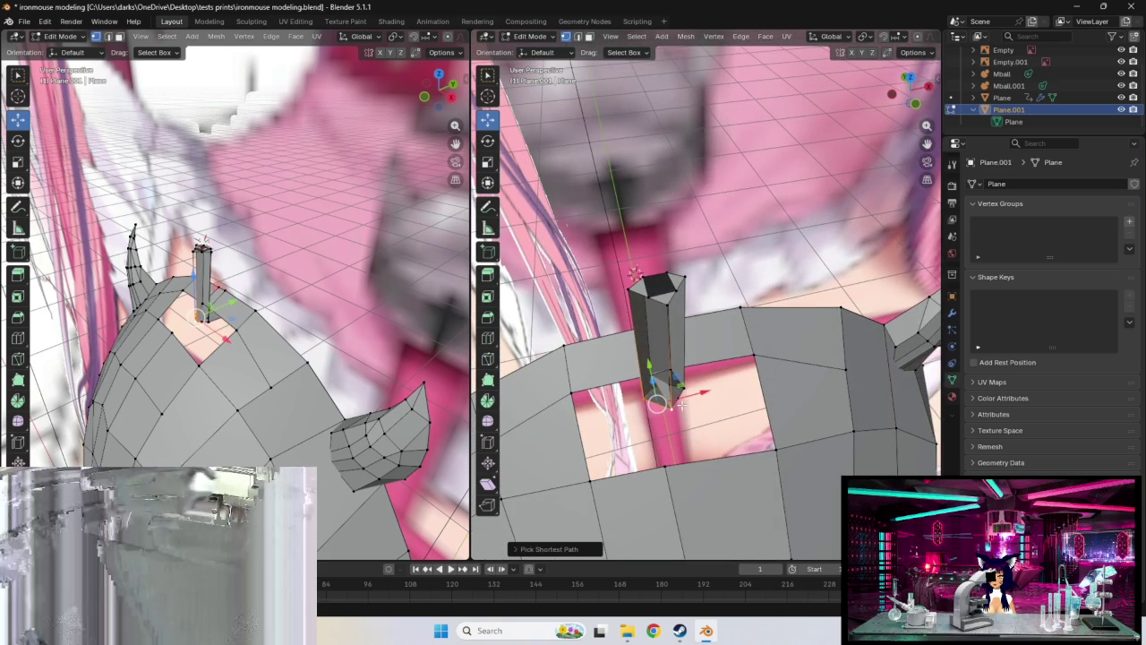
Extend the face selection over the whole column
ctrl+click(678, 297)
ctrl+click(677, 298)
ctrl+click(670, 308)
ctrl+click(648, 297)
ctrl+click(642, 305)
mouse_move(726, 359)
middle_down()
mouse_move(760, 366)
mouse_move(573, 362)
mouse_move(674, 342)
mouse_move(729, 256)
middle_up()
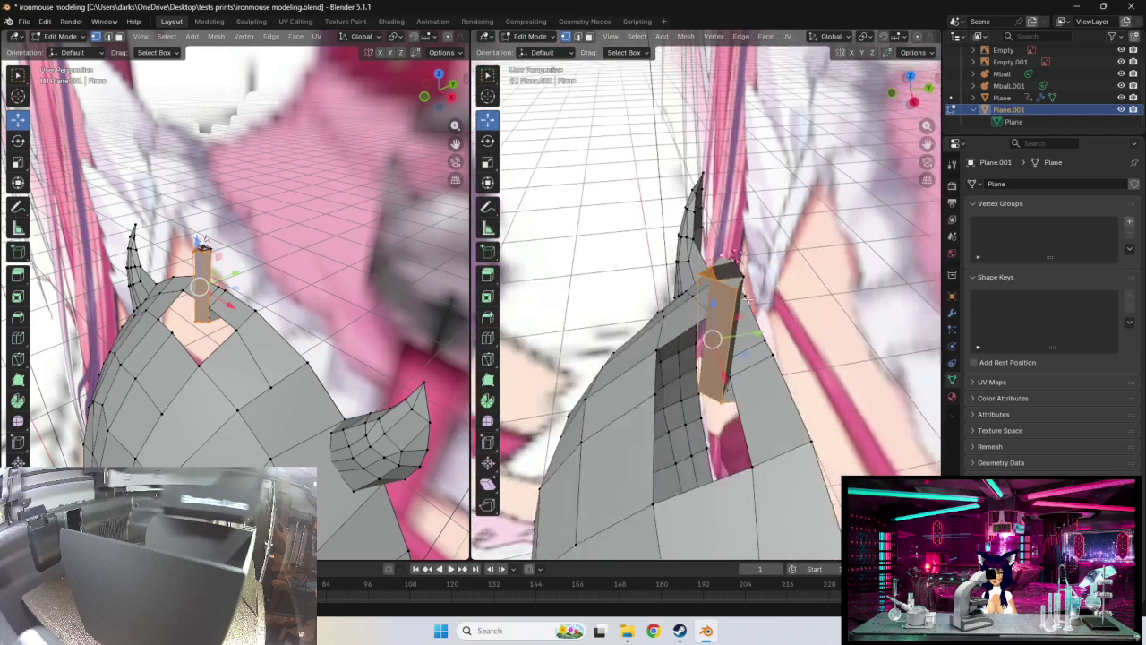
middle_drag(715, 339, 762, 378)
Switch to edge selection and pick the shortest path from the column's bottom vertex to its top
click(762, 377)
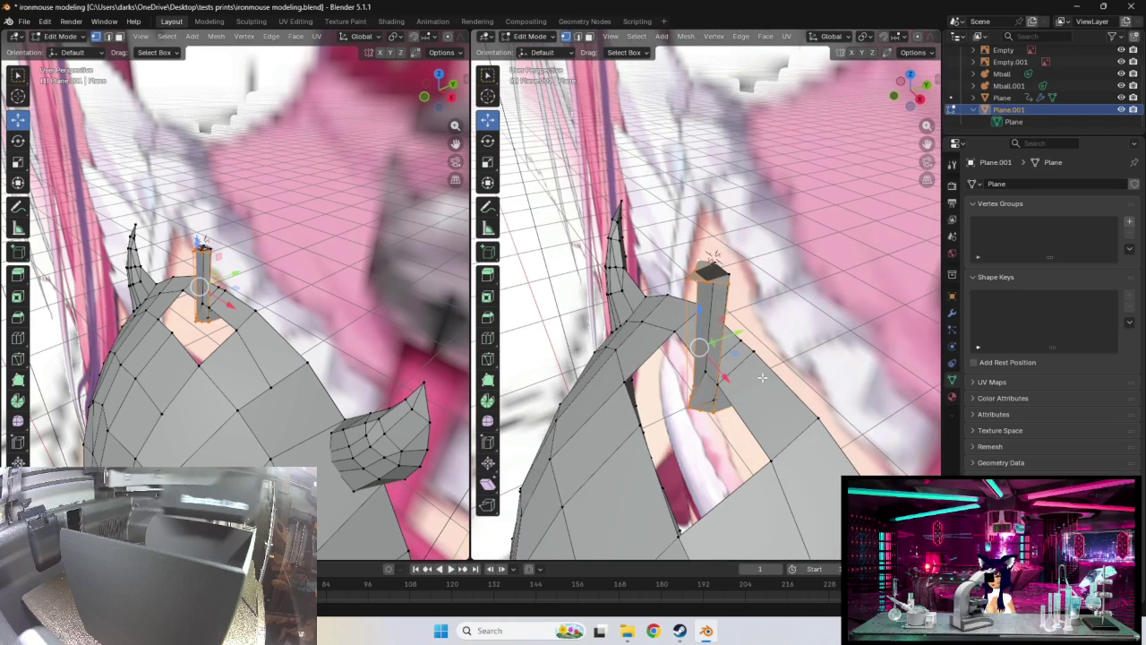
click(704, 407)
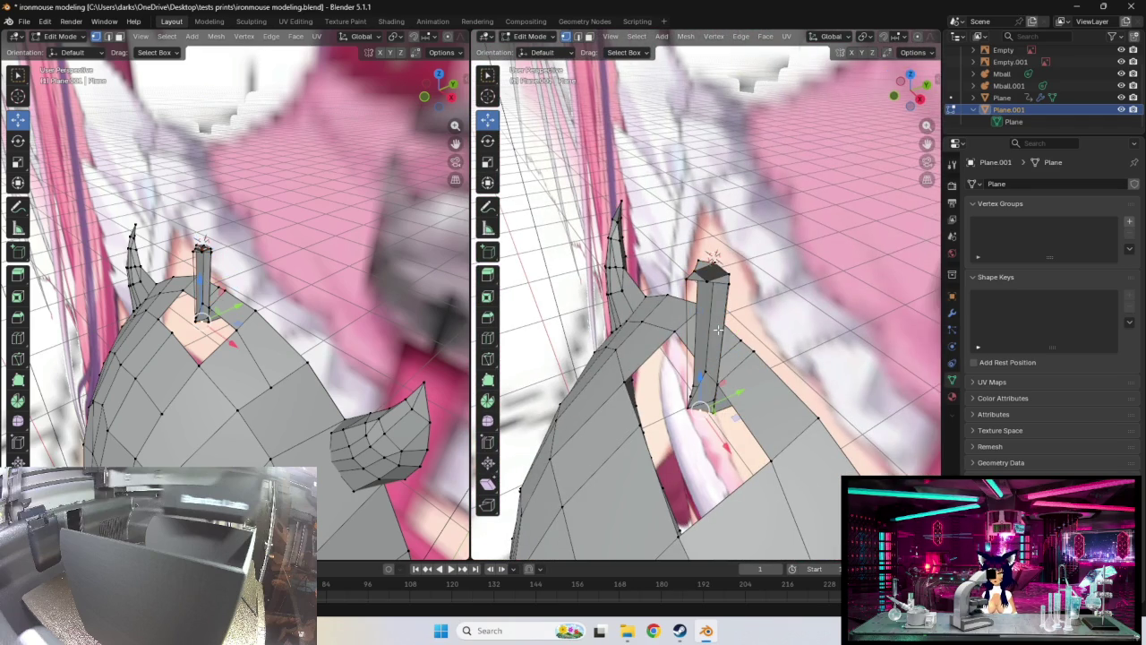
ctrl+click(708, 283)
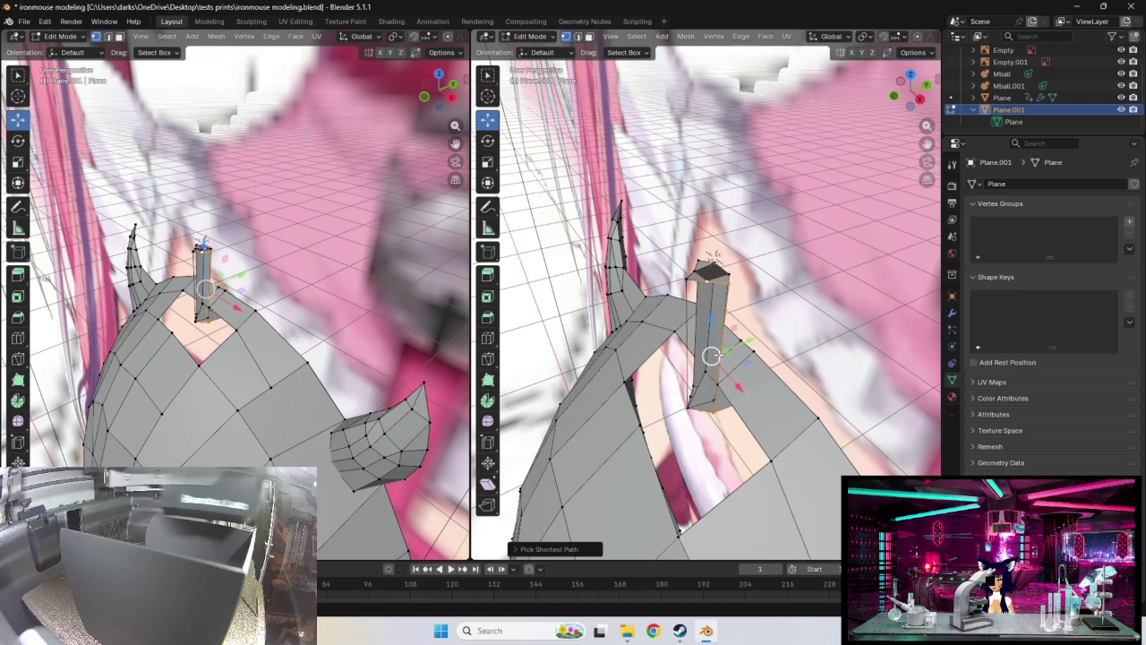
mouse_move(712, 357)
middle_down()
mouse_move(781, 401)
mouse_move(678, 383)
middle_up()
click(659, 374)
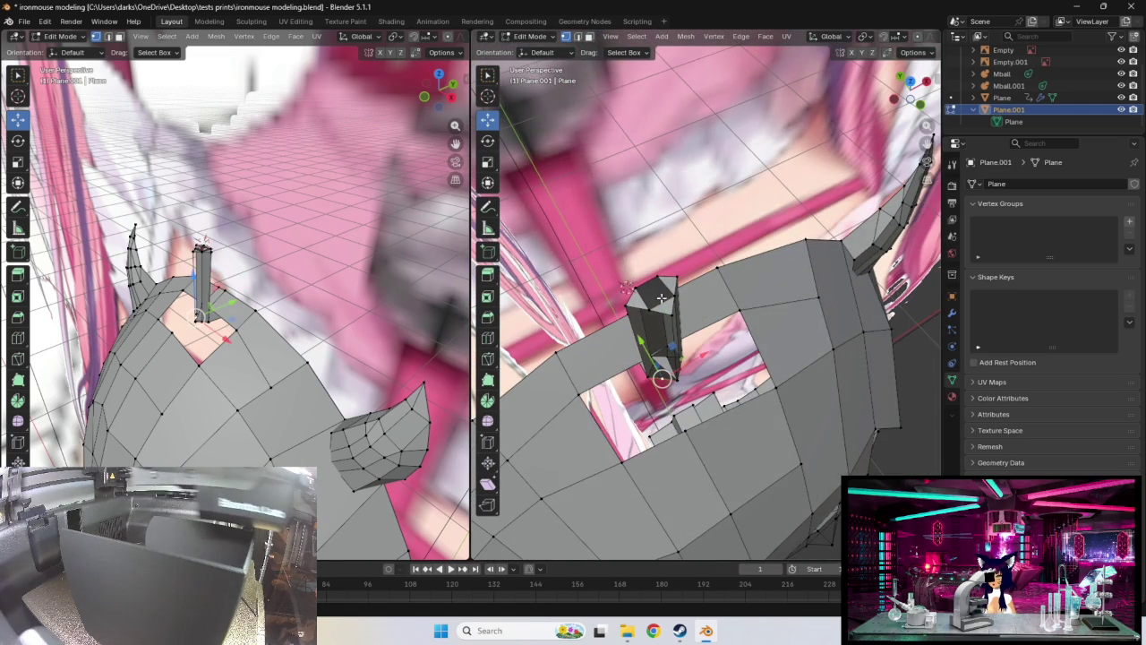
ctrl+click(651, 311)
mouse_move(651, 311)
middle_down()
mouse_move(681, 260)
mouse_move(617, 357)
mouse_move(659, 427)
middle_up()
Refine the path selection so the column's edges from base to top are selected
ctrl+click(682, 281)
ctrl+click(642, 415)
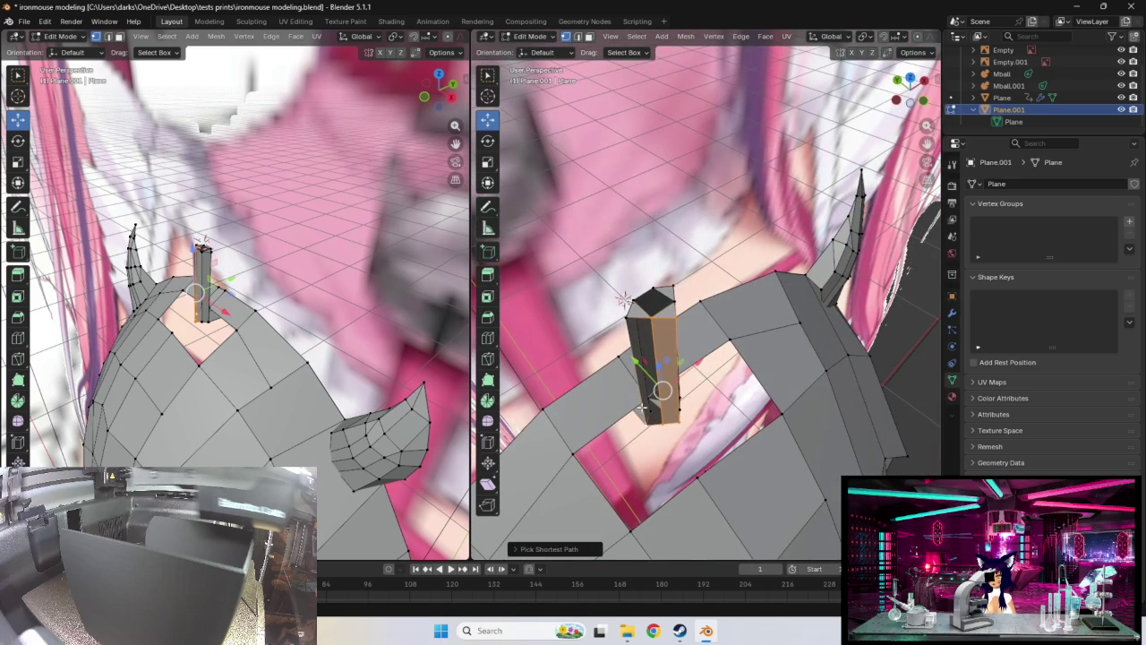
ctrl+click(672, 330)
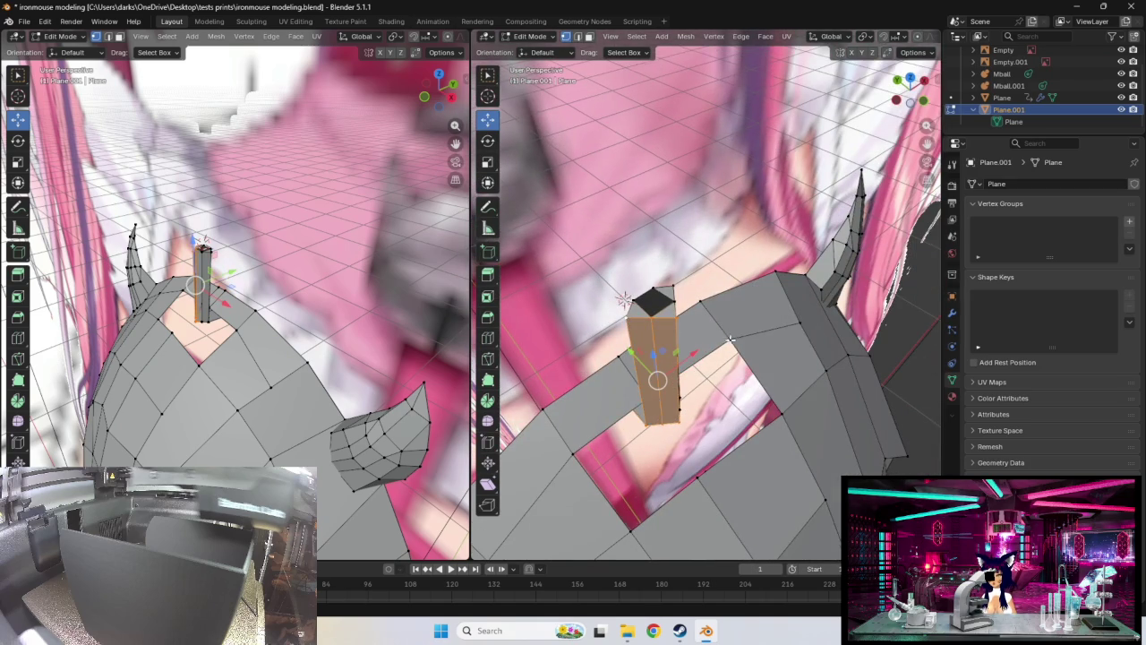
middle_drag(732, 340, 692, 413)
click(673, 409)
click(687, 400)
ctrl+click(698, 302)
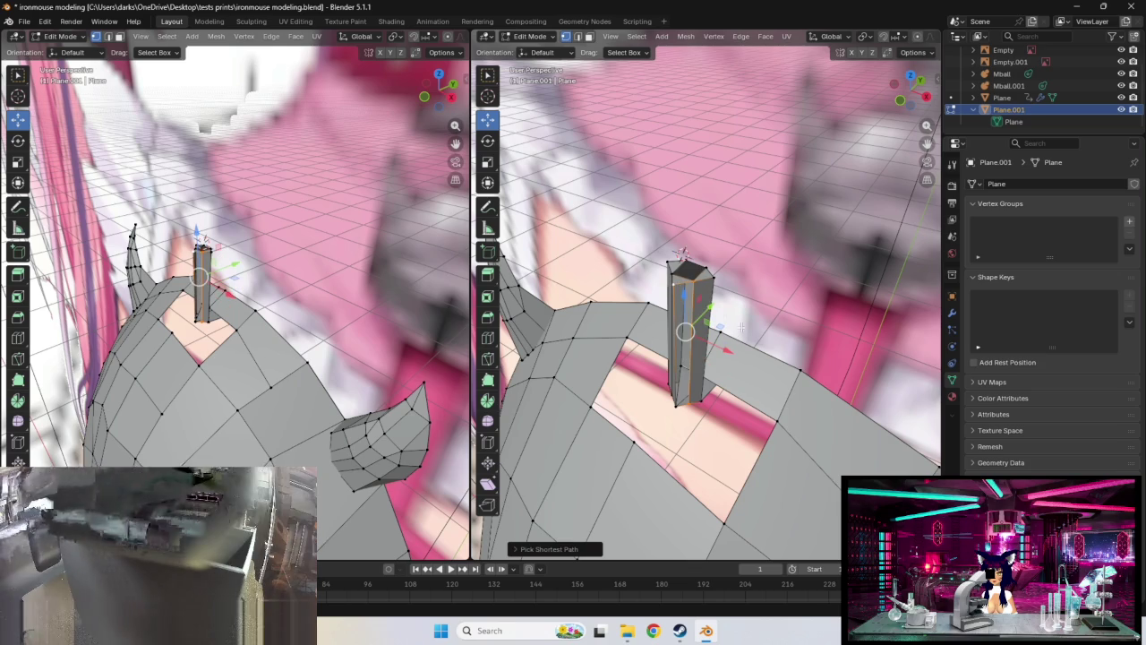
middle_drag(708, 304, 762, 322)
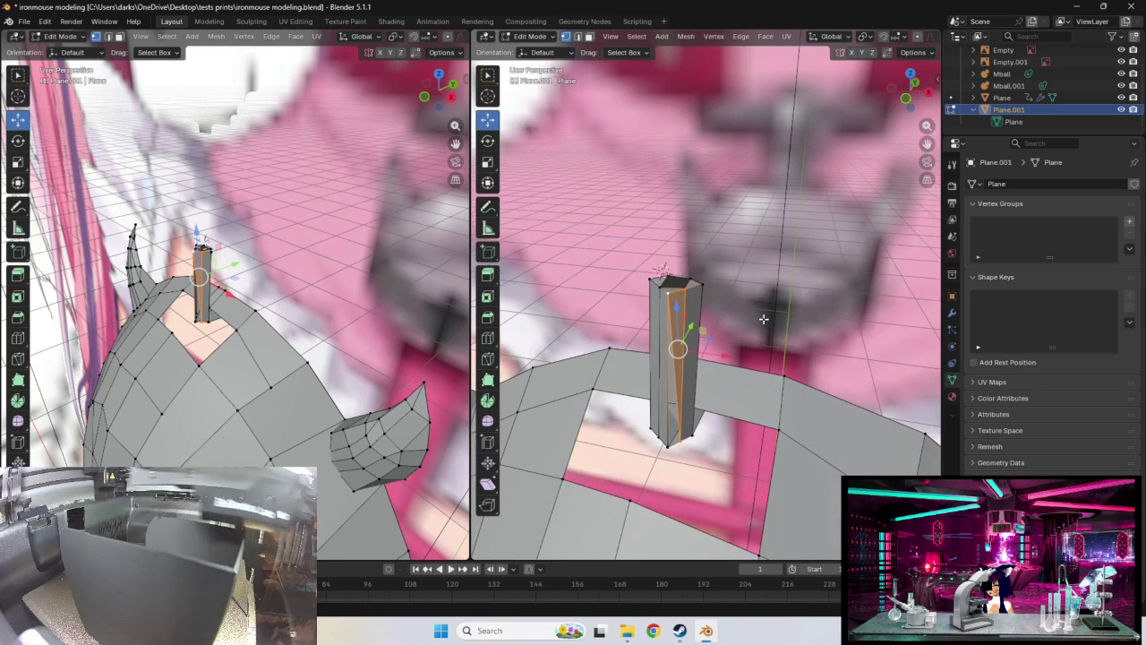
ctrl+click(670, 445)
mouse_move(717, 456)
middle_down()
mouse_move(589, 411)
mouse_move(648, 481)
mouse_move(682, 333)
middle_up()
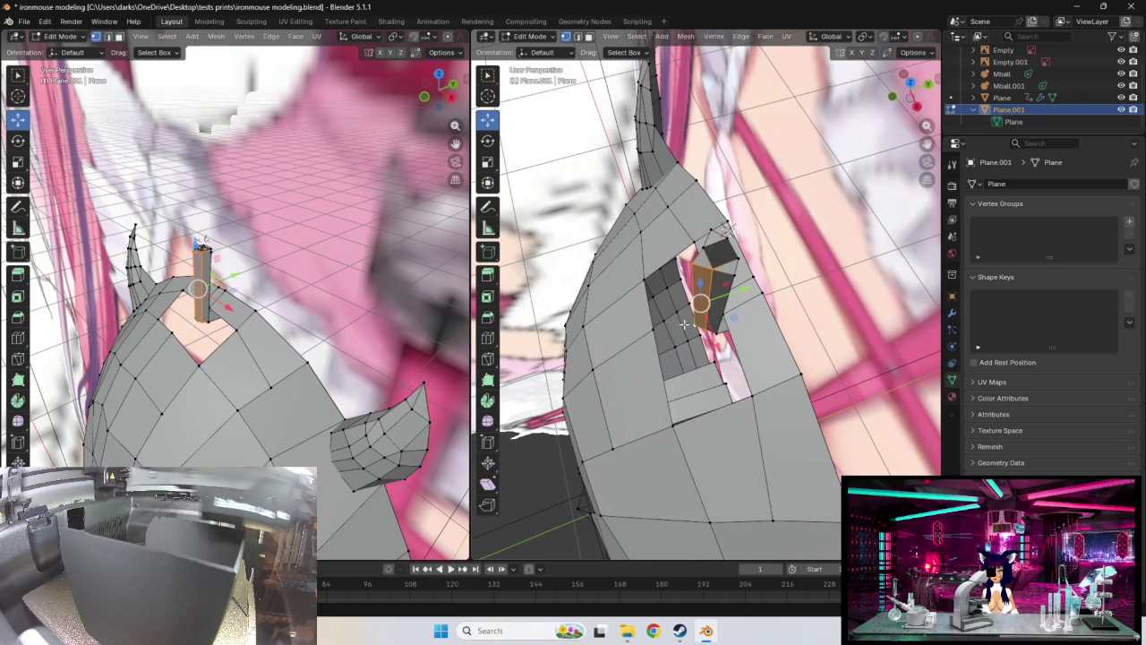
Reposition the selected column part and nudge one element of the side patch
key(g)
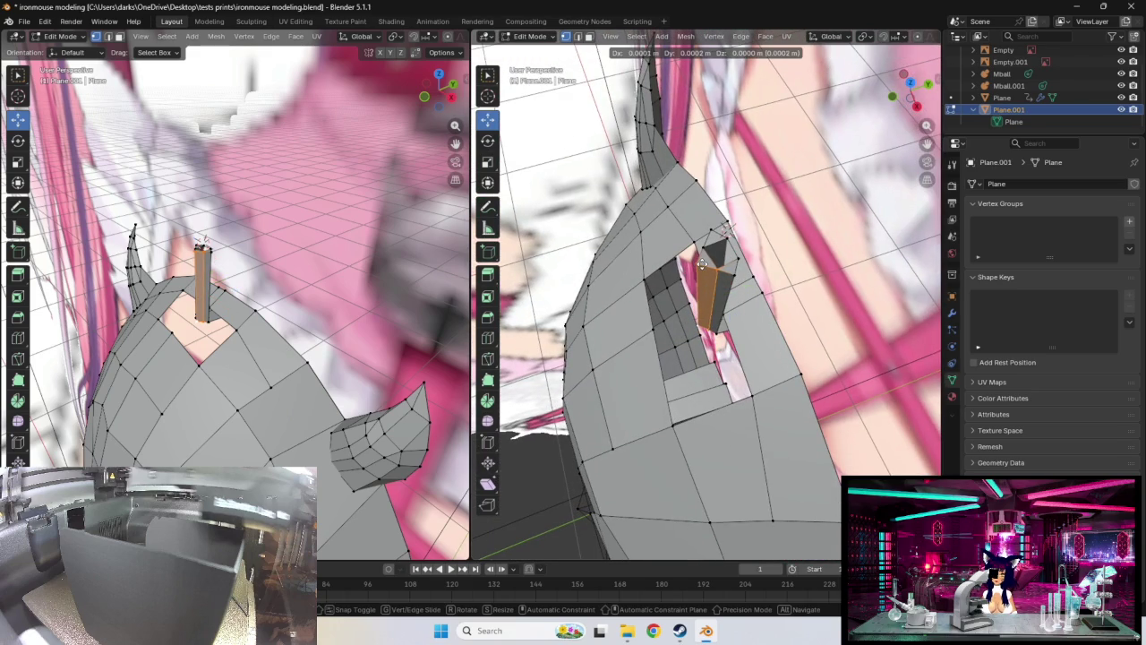
click(705, 263)
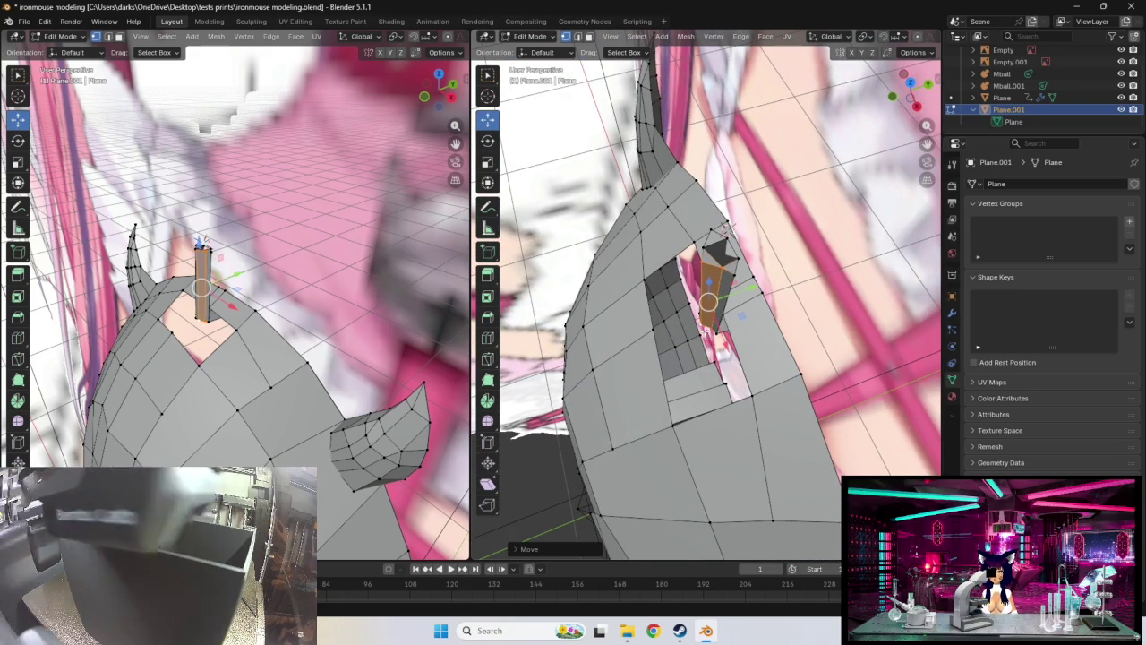
middle_drag(705, 343, 656, 341)
click(743, 299)
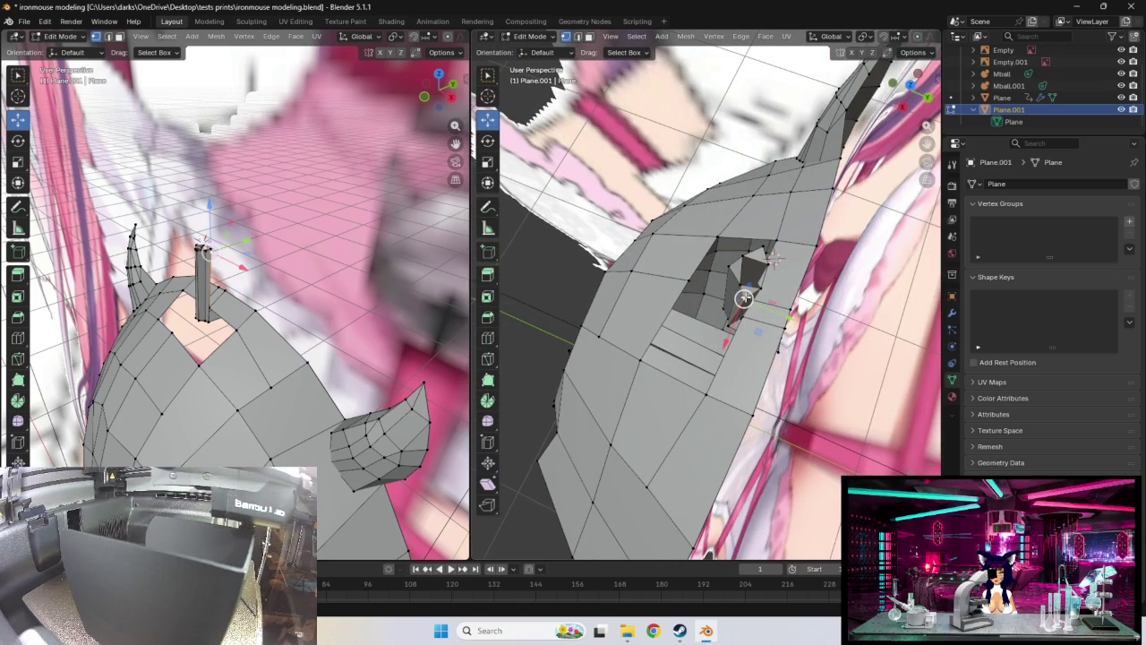
drag(743, 299, 746, 294)
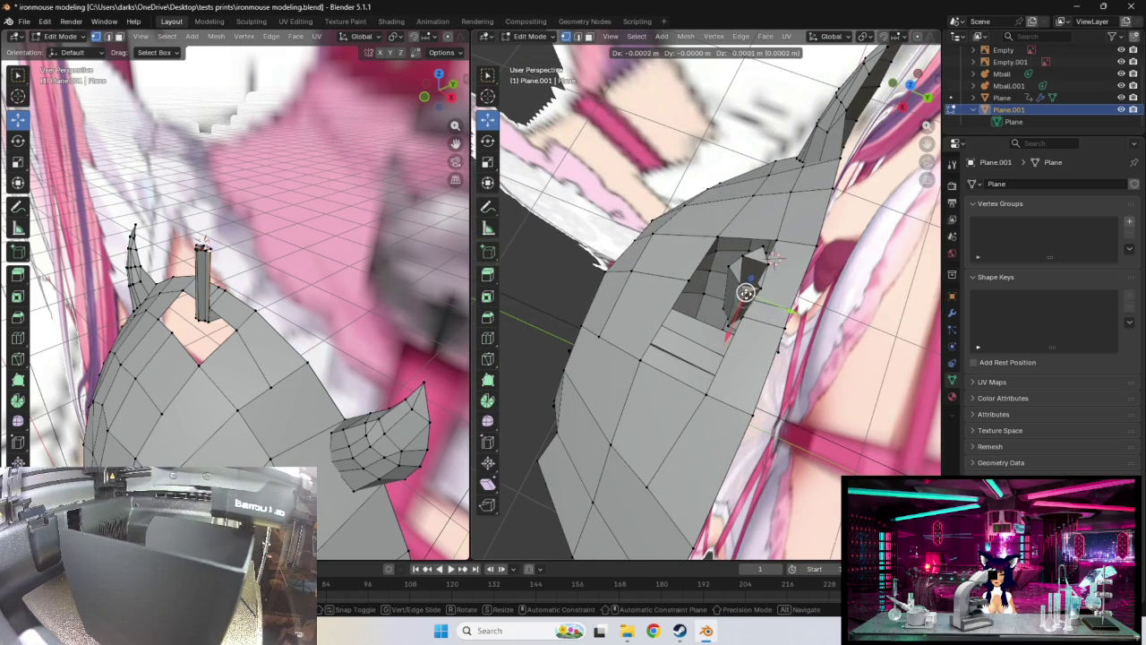
middle_drag(746, 293, 750, 401)
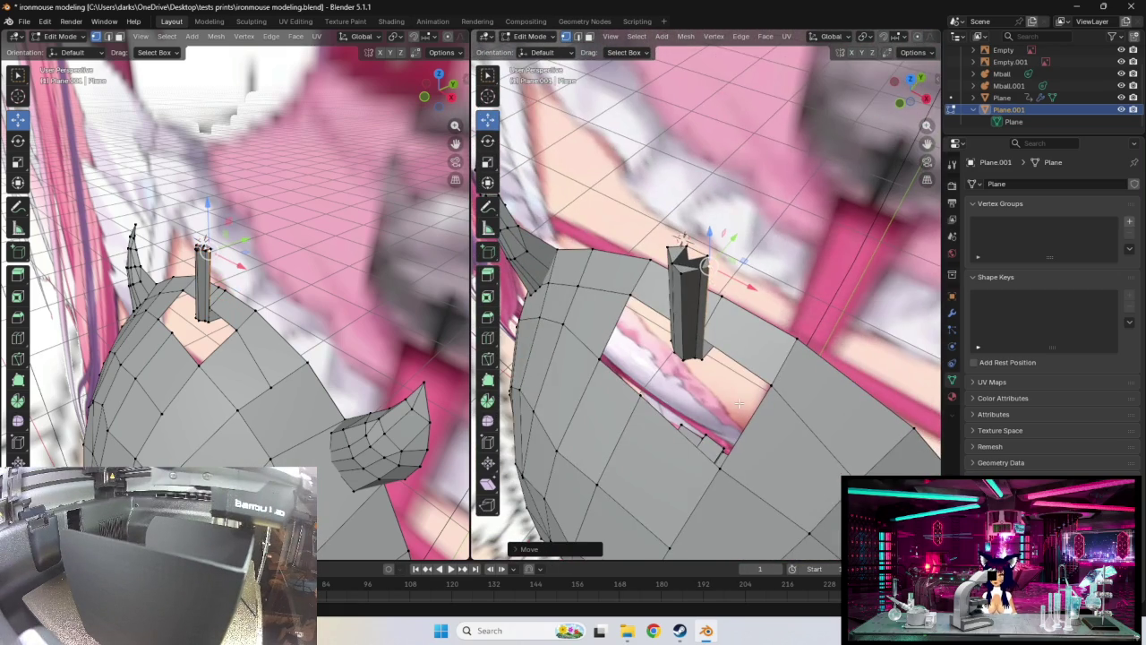
Shift the column's base vertex and the next column vertex into place
click(703, 358)
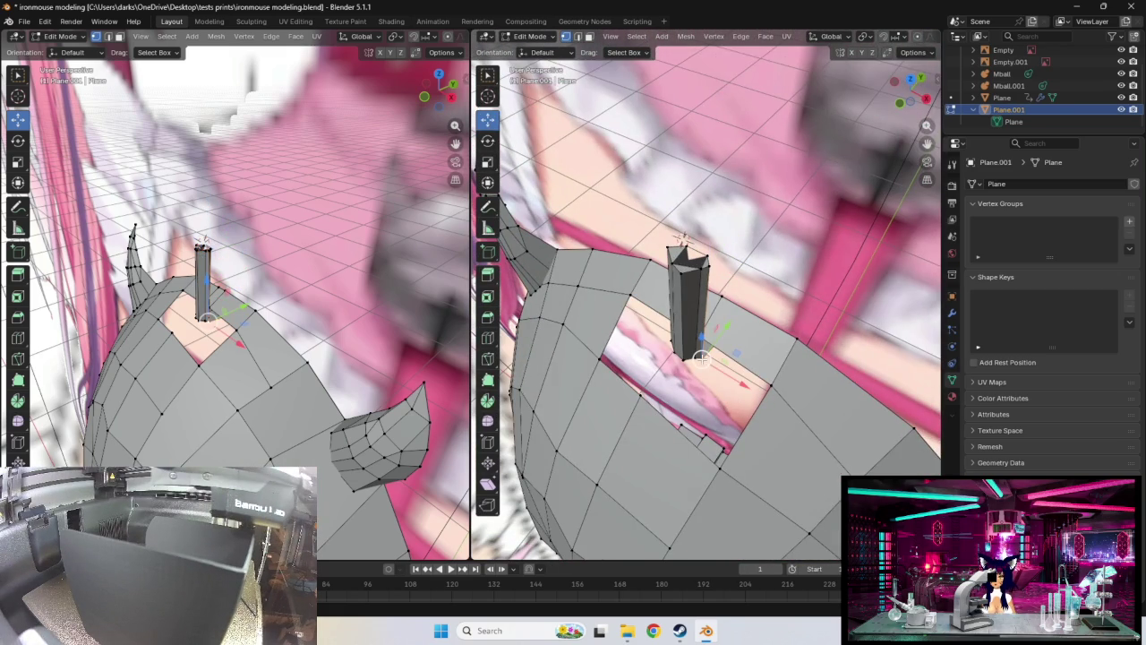
drag(702, 358, 697, 356)
mouse_move(698, 356)
middle_down()
mouse_move(671, 378)
mouse_move(792, 424)
middle_up()
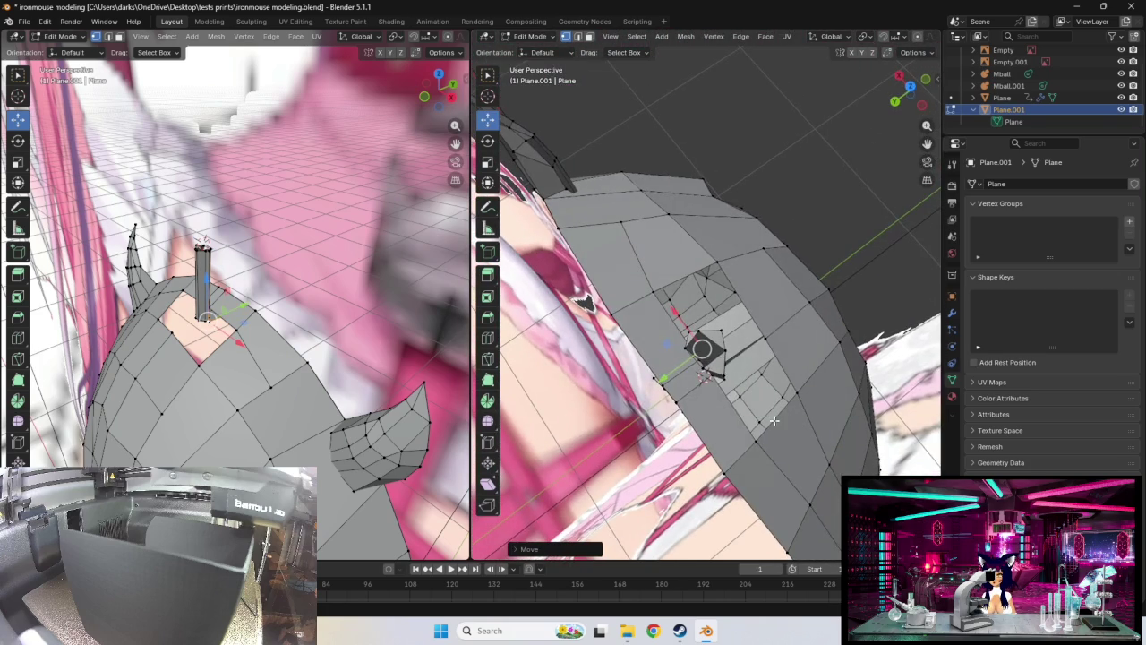
click(716, 374)
key(g)
click(716, 367)
Move another vertex of the column into its upright position
middle_drag(716, 367, 643, 402)
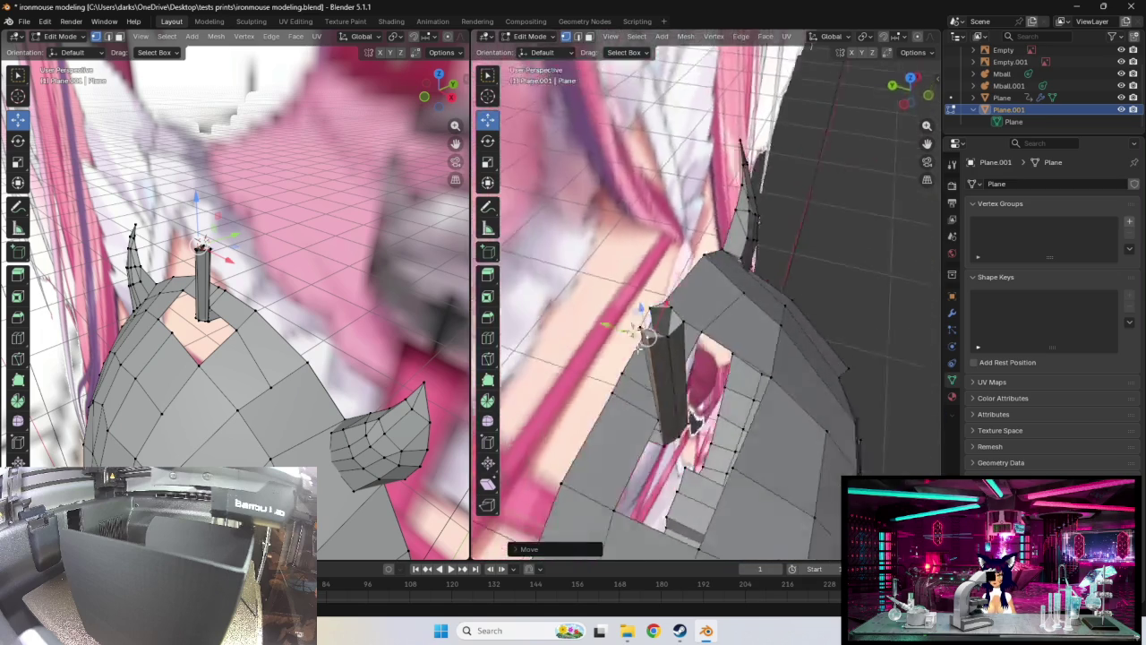
click(644, 428)
key(g)
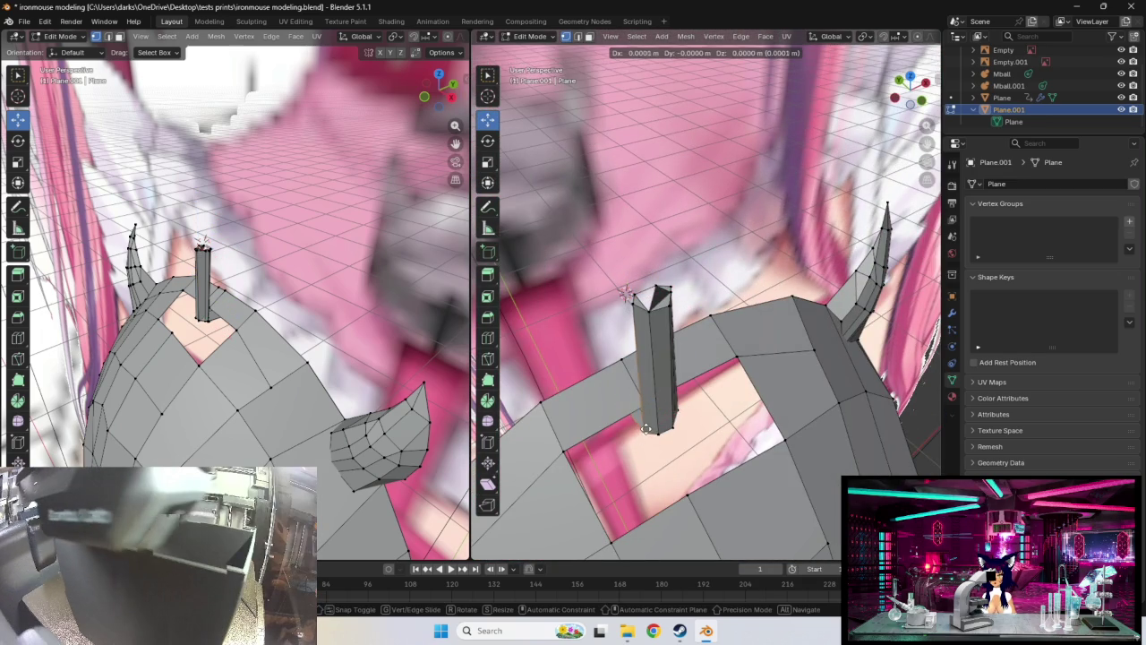
click(648, 427)
mouse_move(648, 427)
middle_down()
mouse_move(797, 392)
mouse_move(692, 460)
mouse_move(677, 385)
mouse_move(685, 380)
middle_up()
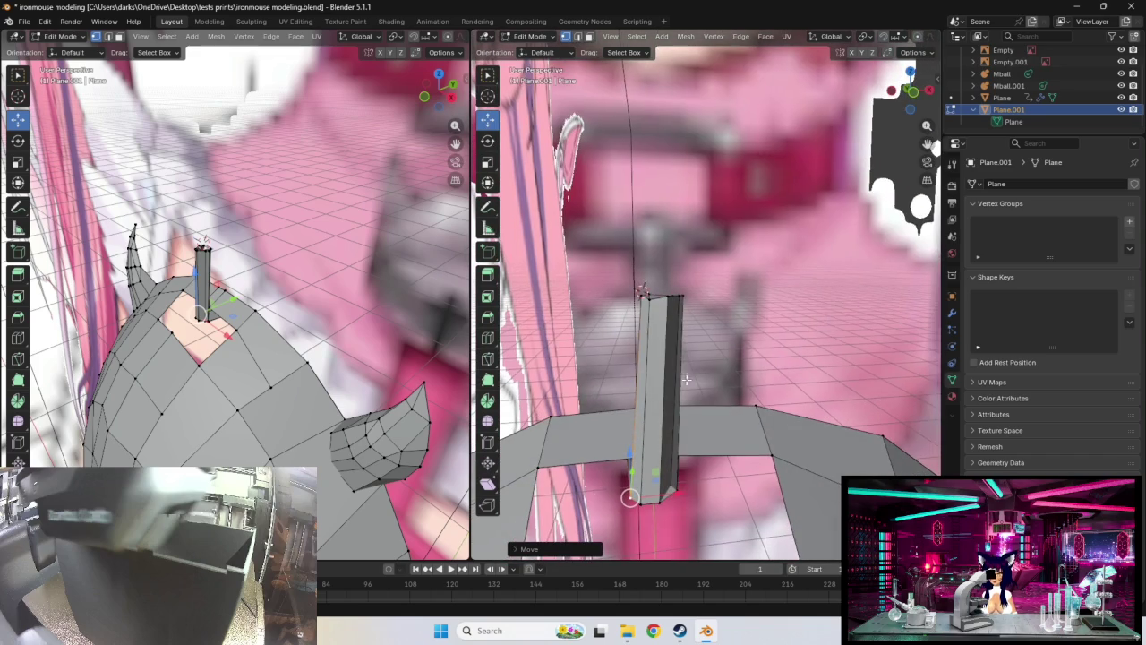
Move the column's top vertex into place, then begin a further tiny nudge
click(649, 305)
middle_drag(649, 304, 725, 328)
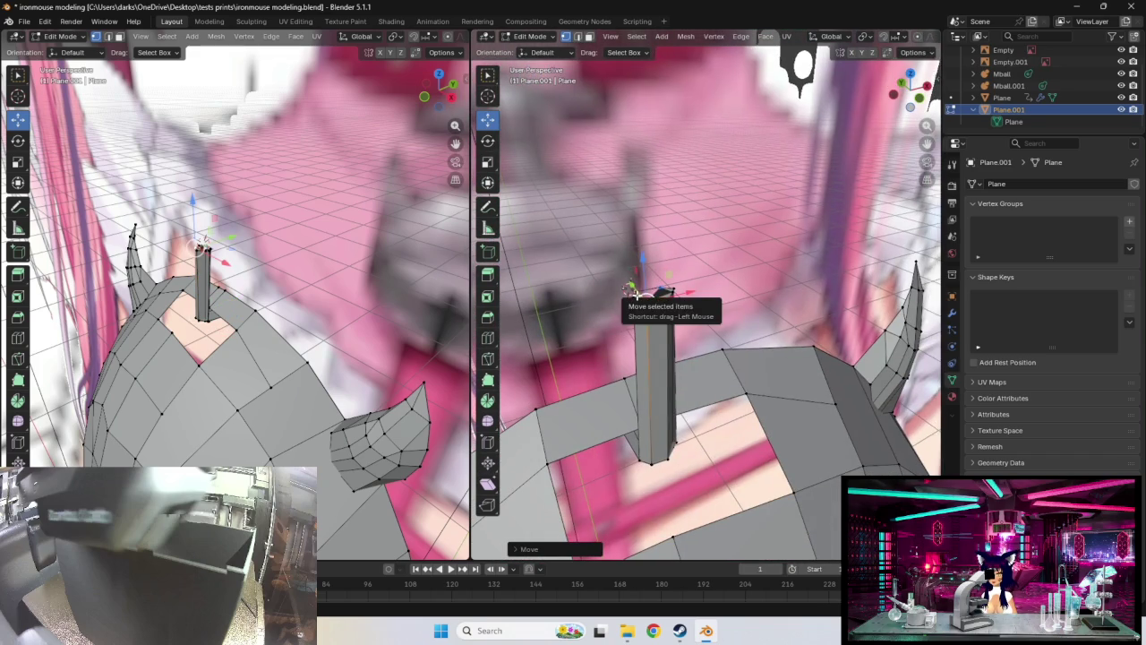
key(g)
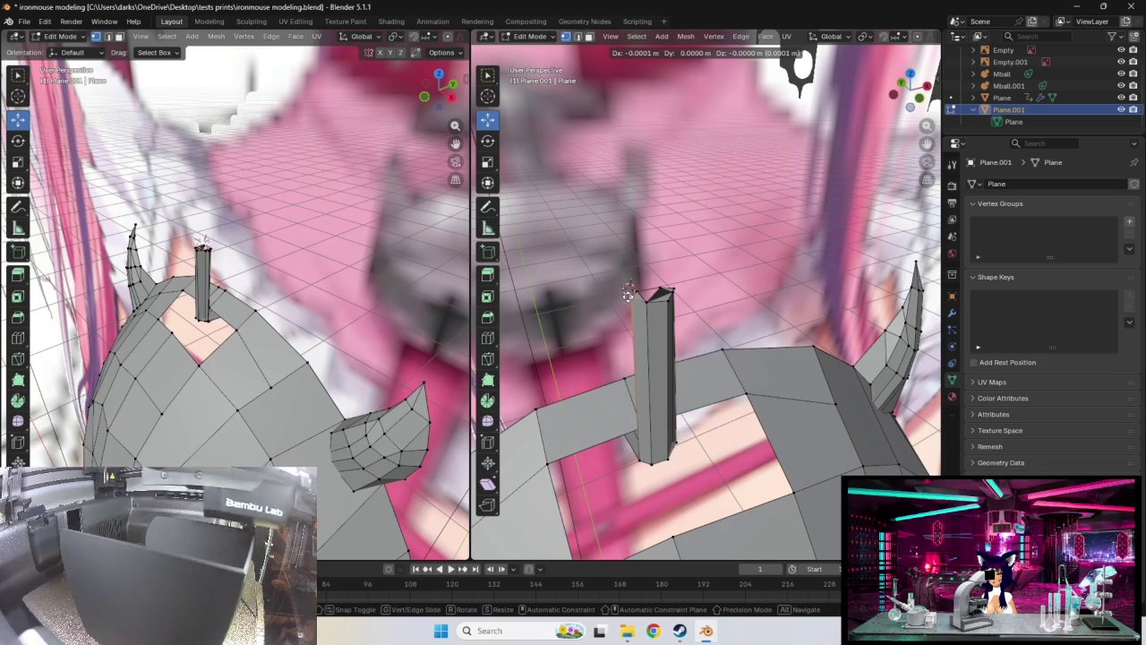
click(627, 296)
mouse_move(627, 296)
middle_down()
mouse_move(748, 309)
mouse_move(793, 391)
mouse_move(759, 319)
middle_up()
key(g)
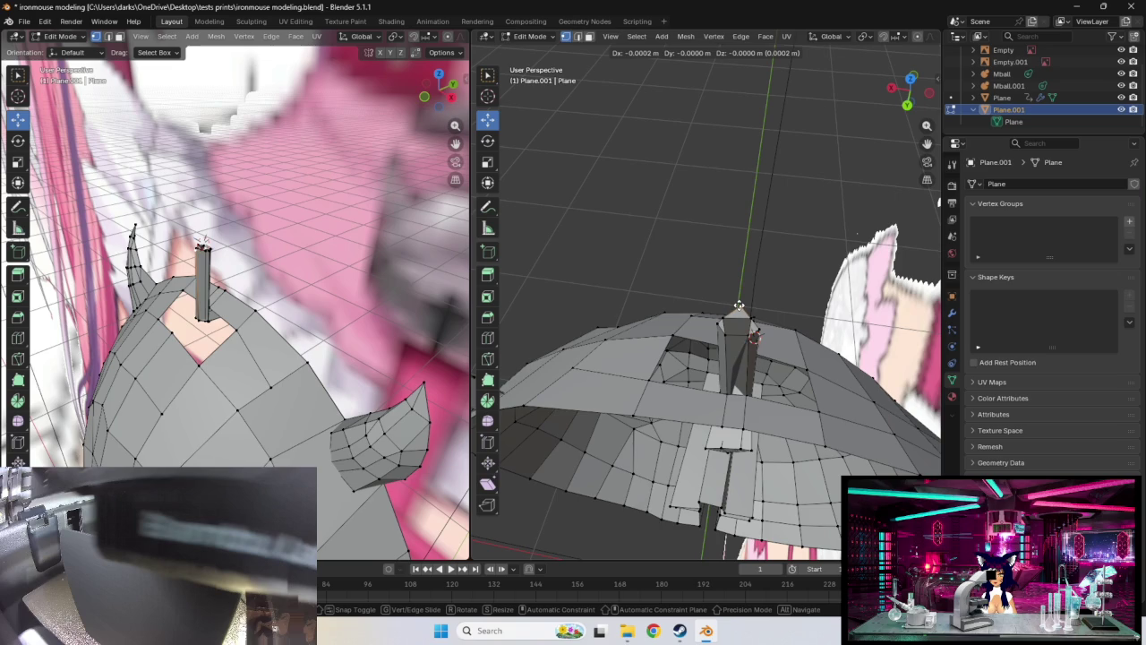
Settle the column's top vertex at the peak with small follow-up nudges
click(738, 308)
key(g)
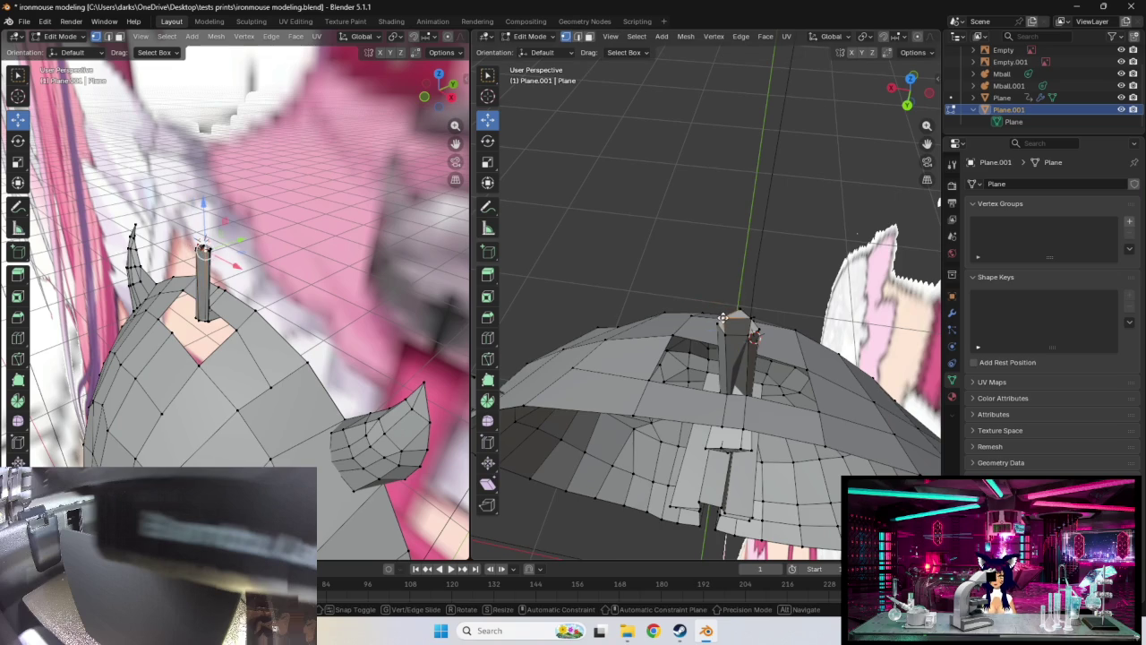
click(717, 321)
key(g)
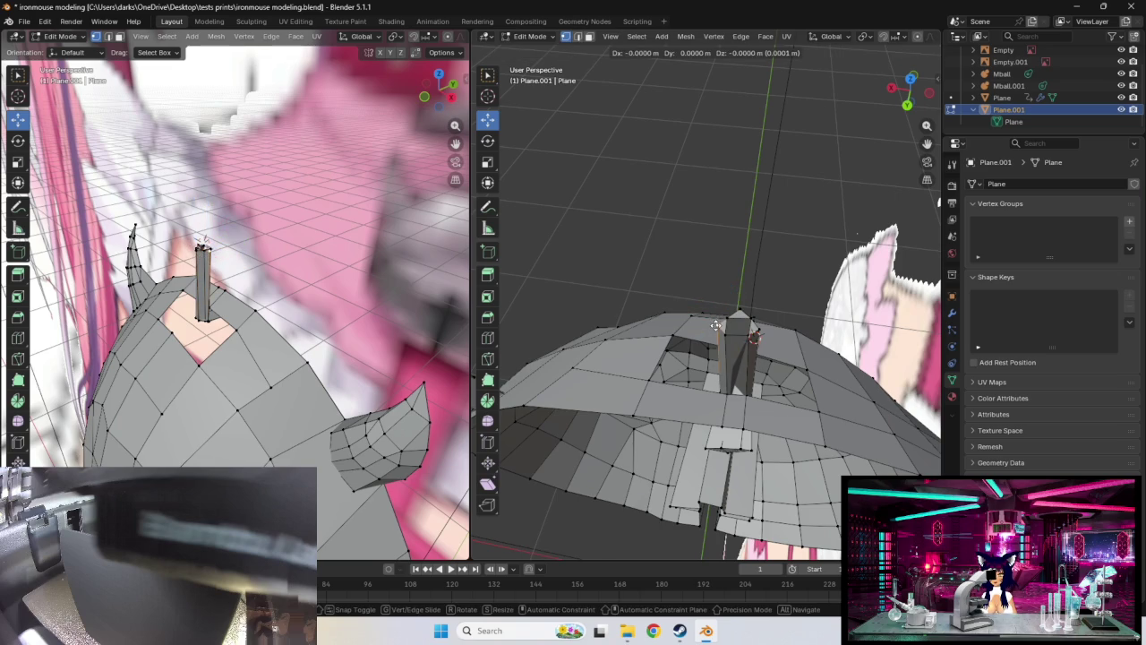
click(714, 325)
Adjust a vertical column edge and inspect the column from front and side
mouse_move(753, 324)
middle_down()
mouse_move(736, 261)
mouse_move(678, 253)
mouse_move(865, 216)
mouse_move(671, 279)
mouse_move(703, 275)
middle_up()
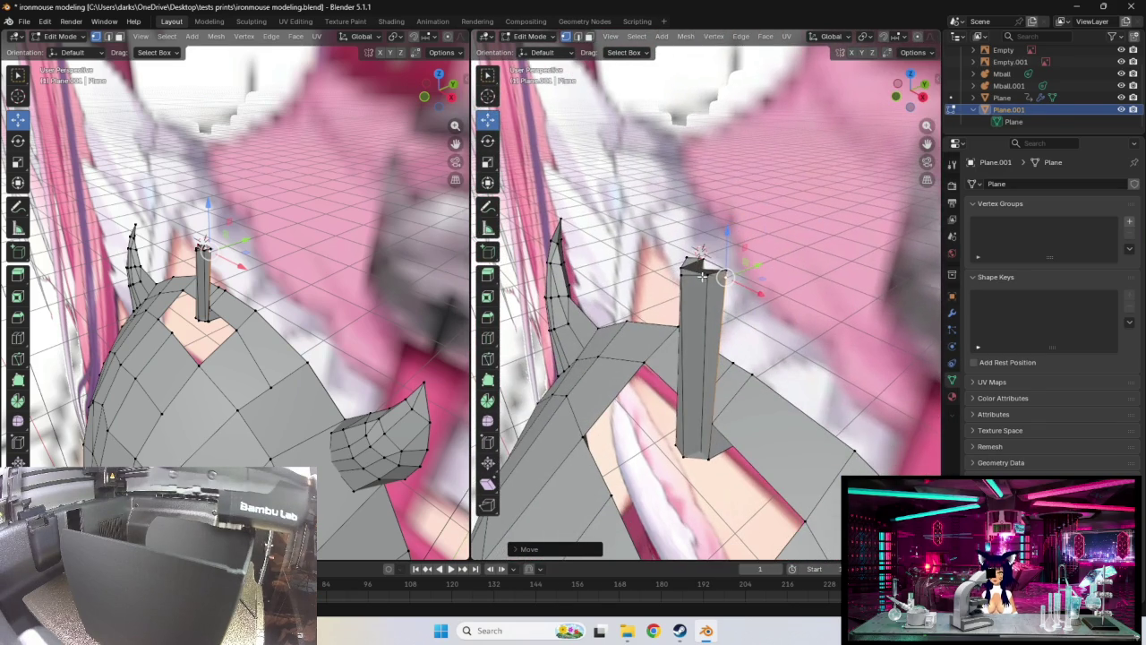
click(704, 275)
drag(704, 275, 687, 277)
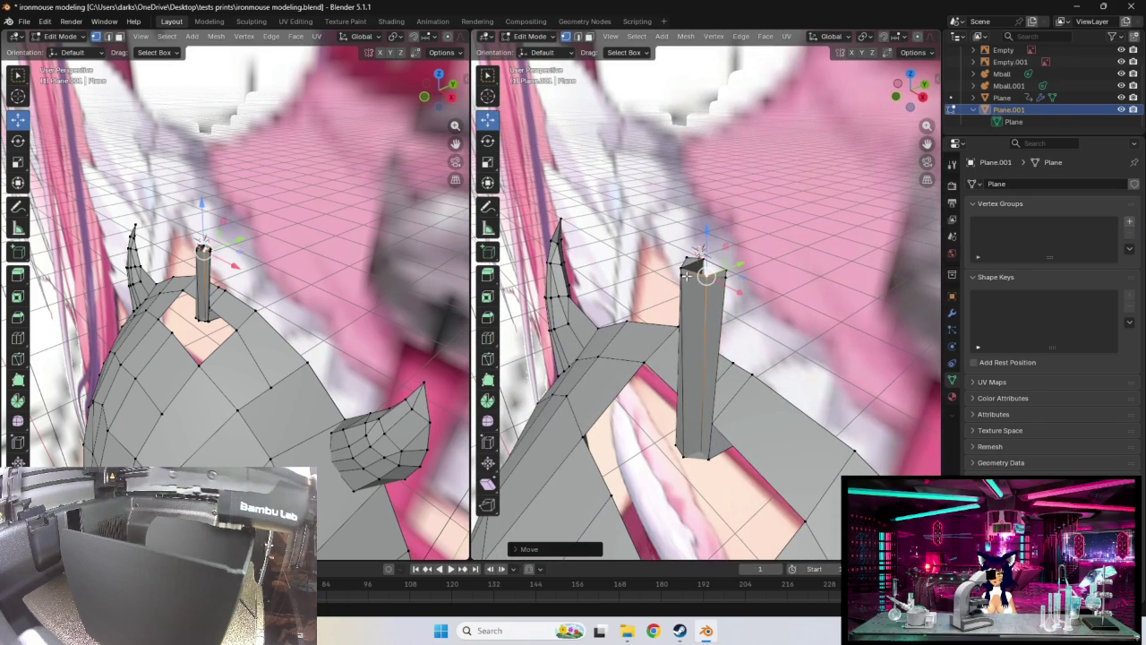
click(686, 277)
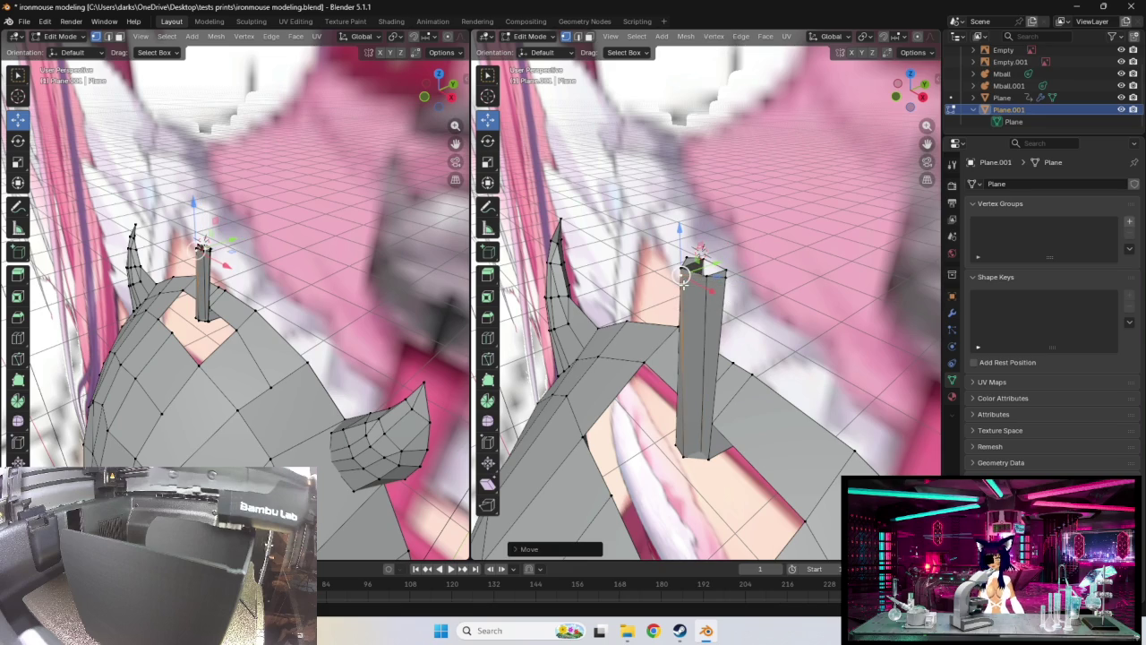
mouse_move(757, 186)
middle_down()
mouse_move(747, 395)
mouse_move(708, 369)
middle_up()
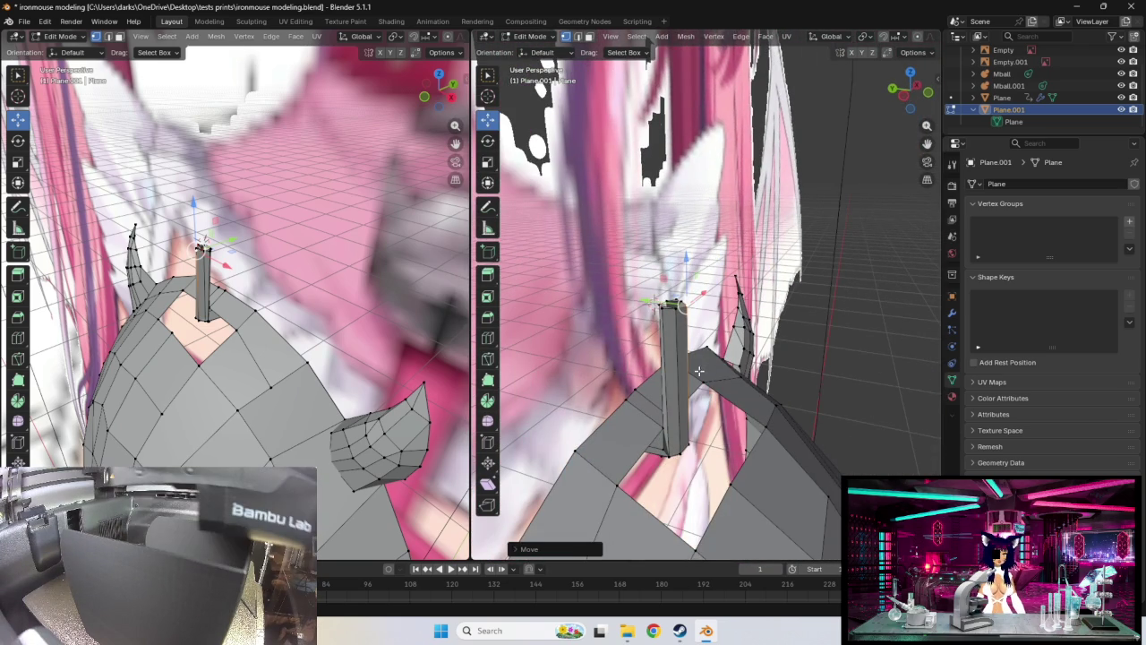
middle_drag(663, 306, 549, 281)
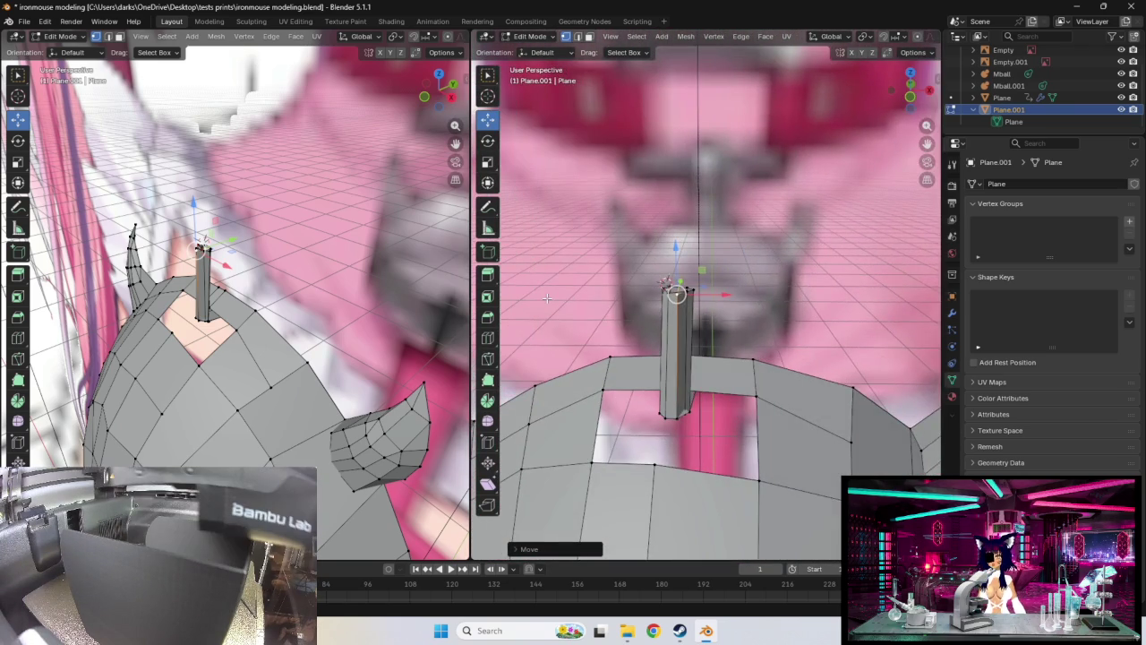
middle_drag(549, 281, 614, 392)
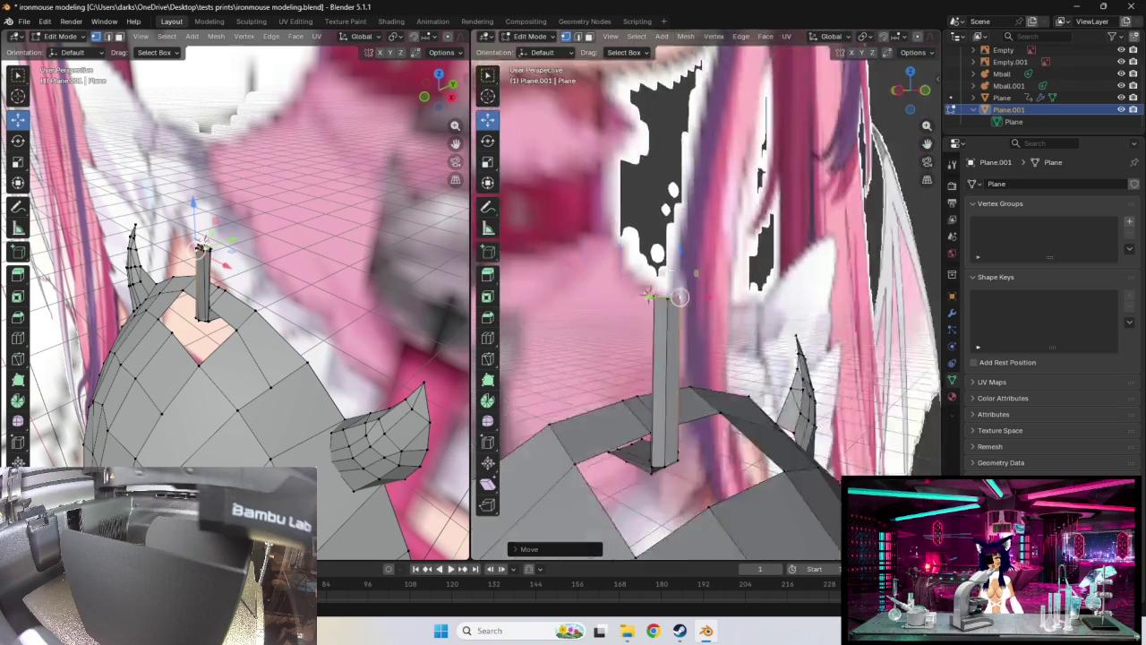
middle_drag(661, 332, 595, 342)
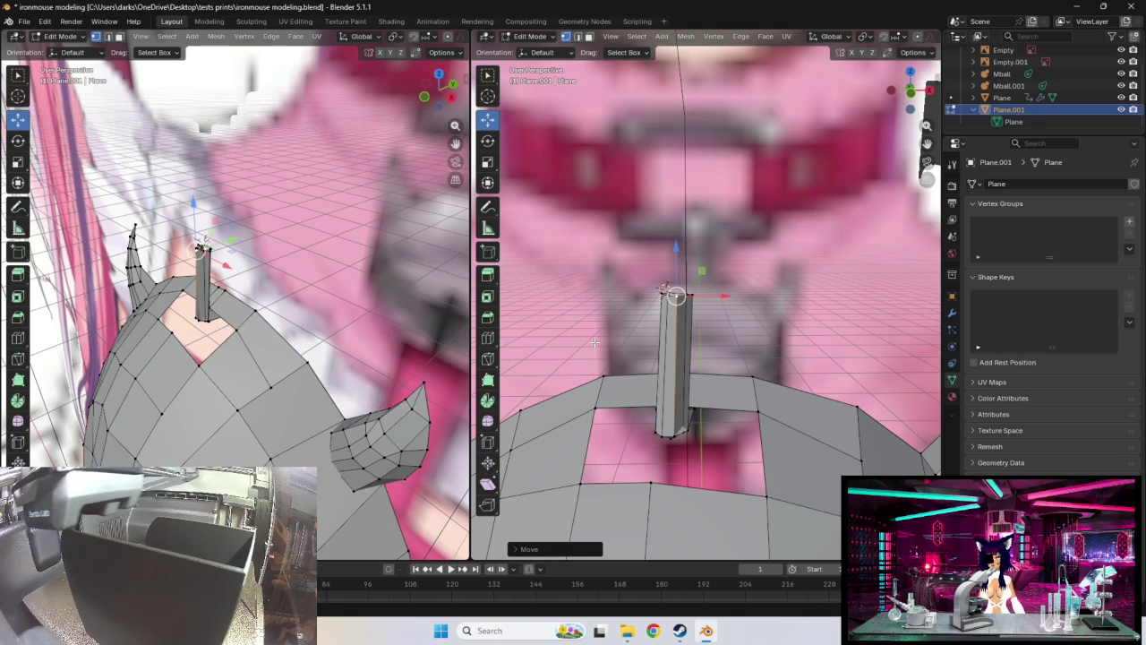
Zoom out to view the whole horned head from the front
scroll(573, 287, down, 3)
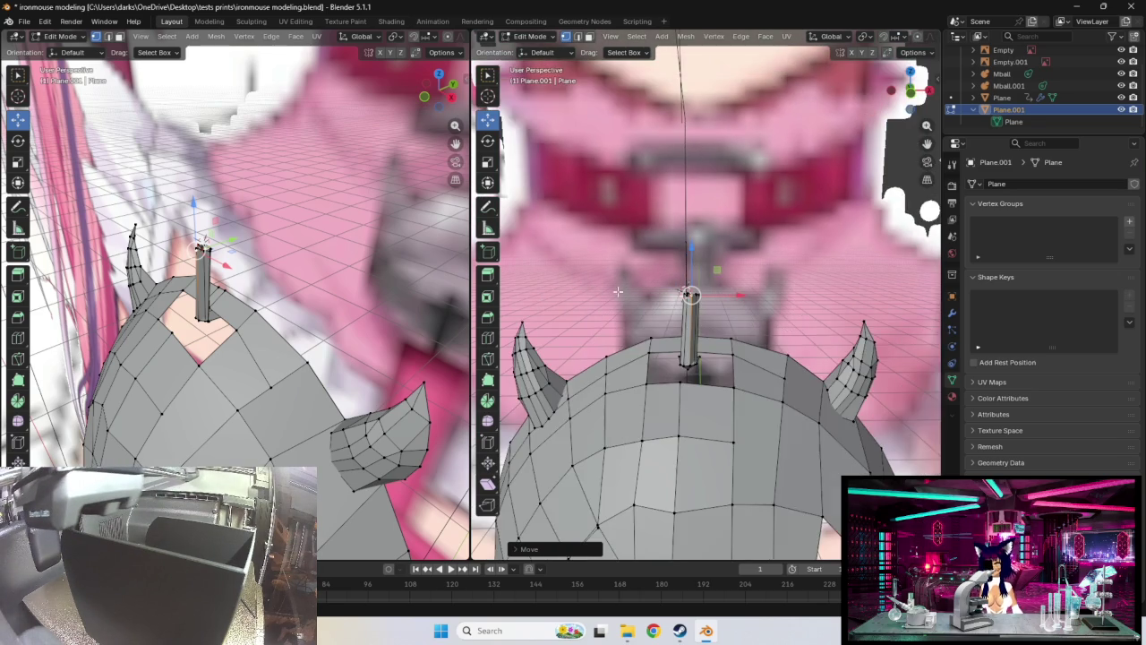
mouse_move(621, 260)
middle_down()
mouse_move(599, 240)
mouse_move(662, 235)
middle_up()
scroll(685, 233, down, 3)
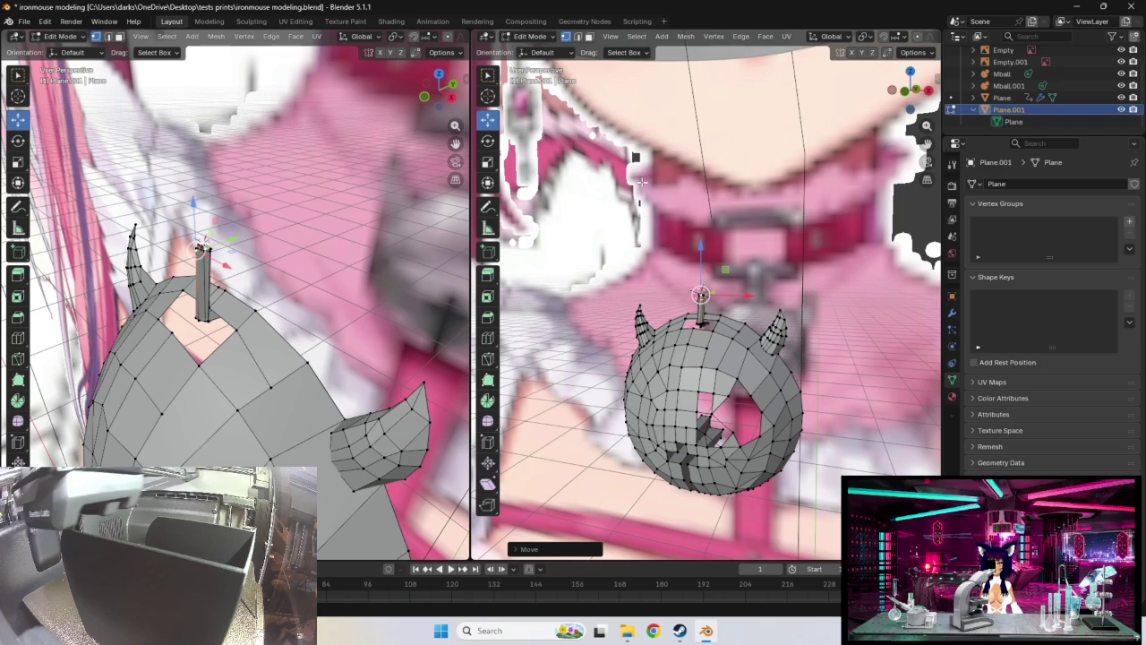
mouse_move(620, 246)
middle_down()
mouse_move(661, 249)
mouse_move(652, 230)
mouse_move(658, 262)
mouse_move(640, 272)
middle_up()
scroll(651, 230, down, 1)
scroll(651, 231, down, 3)
scroll(652, 230, down, 2)
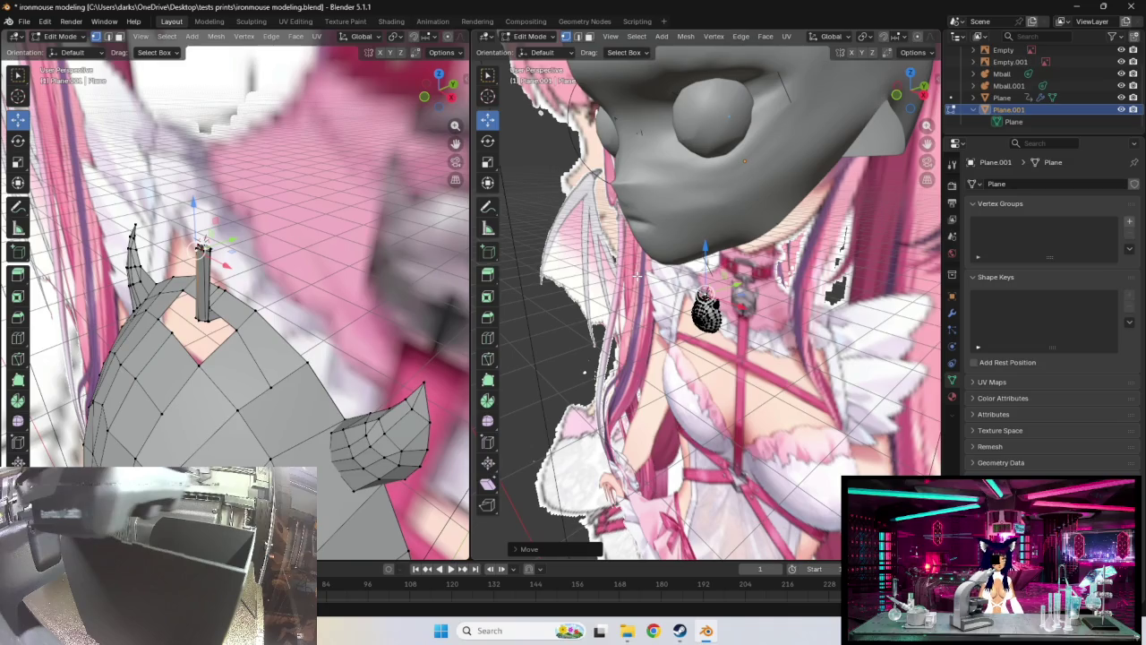
Orbit the right viewport to view the ball from the character's side profile
middle_drag(636, 277, 793, 283)
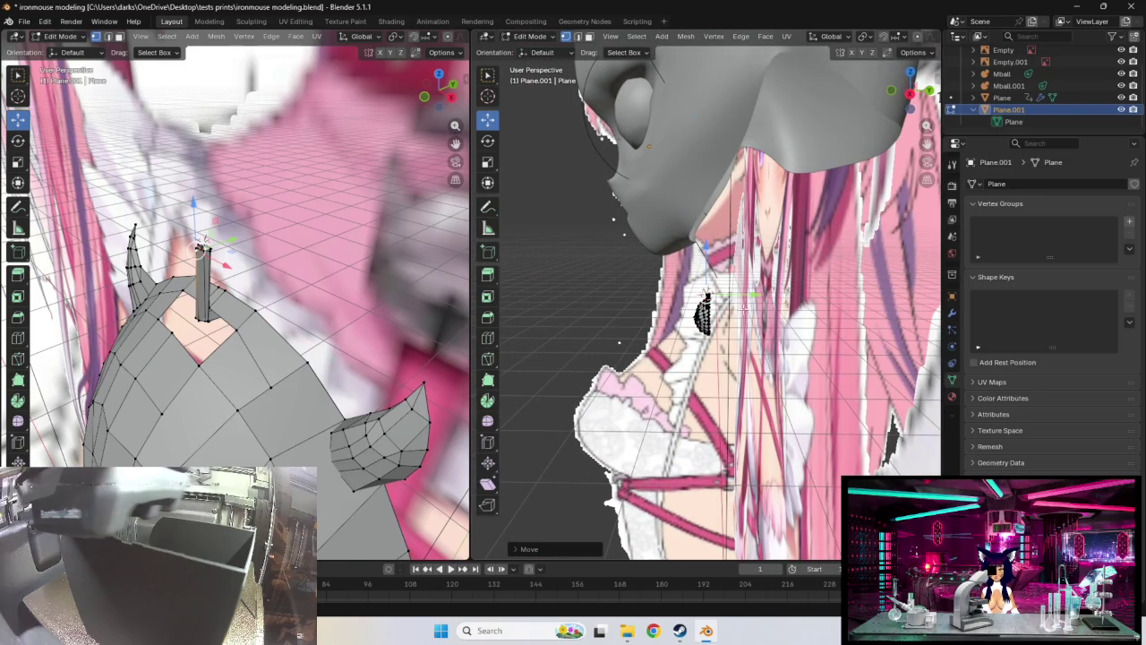
middle_drag(747, 315, 779, 314)
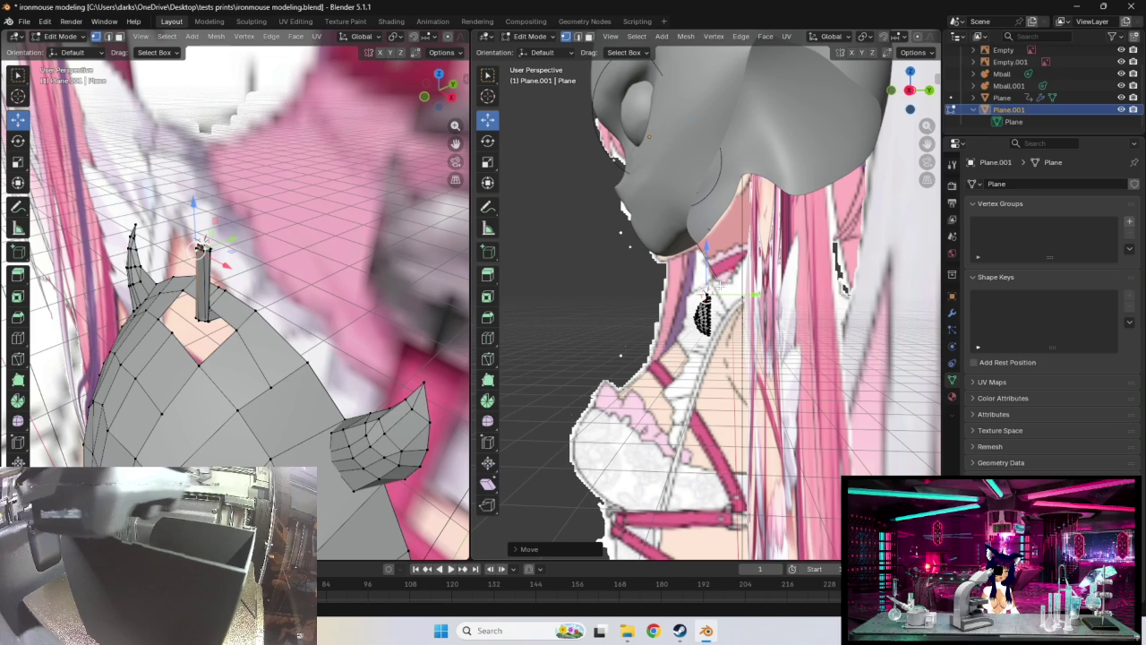
middle_drag(722, 297, 736, 299)
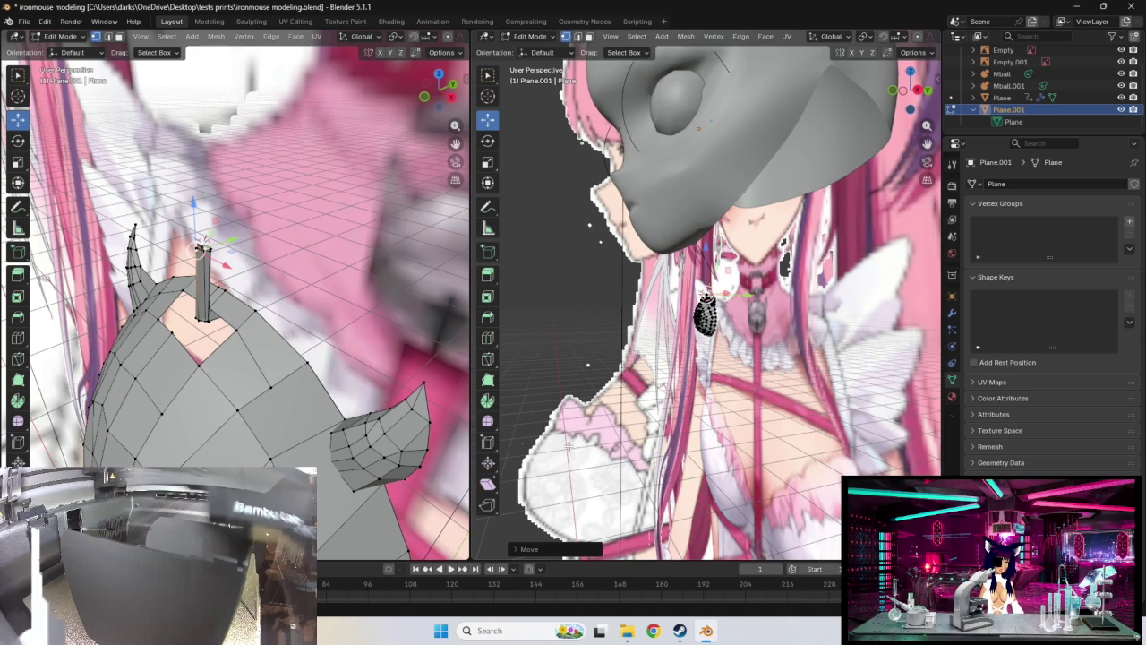
scroll(734, 353, up, 3)
scroll(734, 354, down, 2)
middle_drag(734, 353, 776, 348)
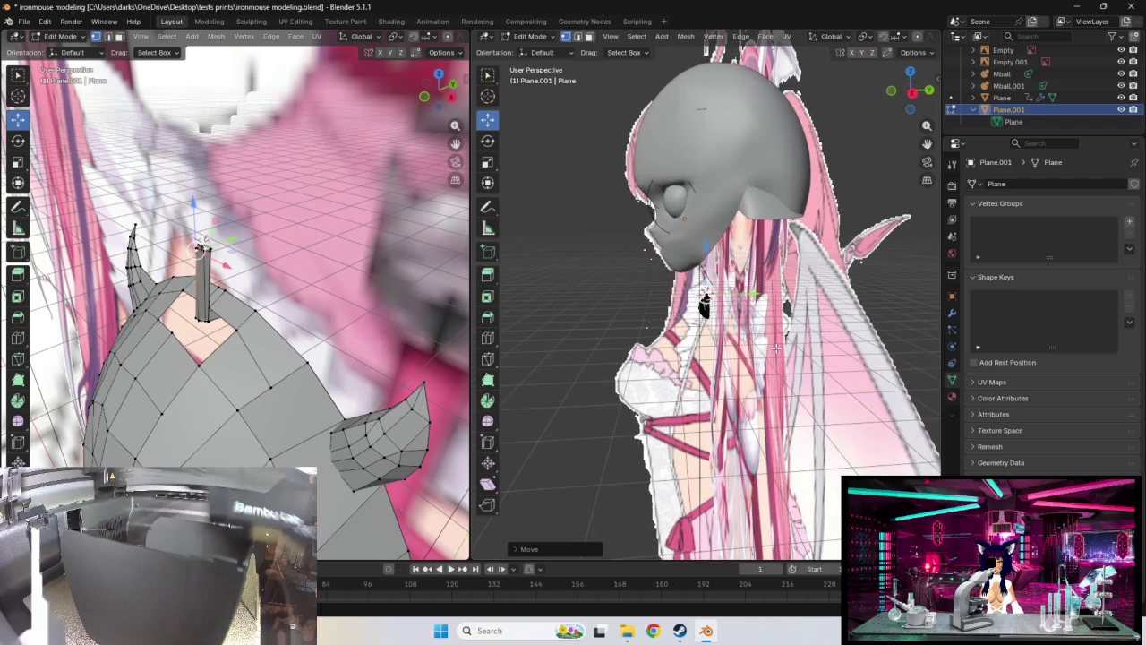
Save ironmouse modeling.blend and leave Edit Mode
key(ctrl+s)
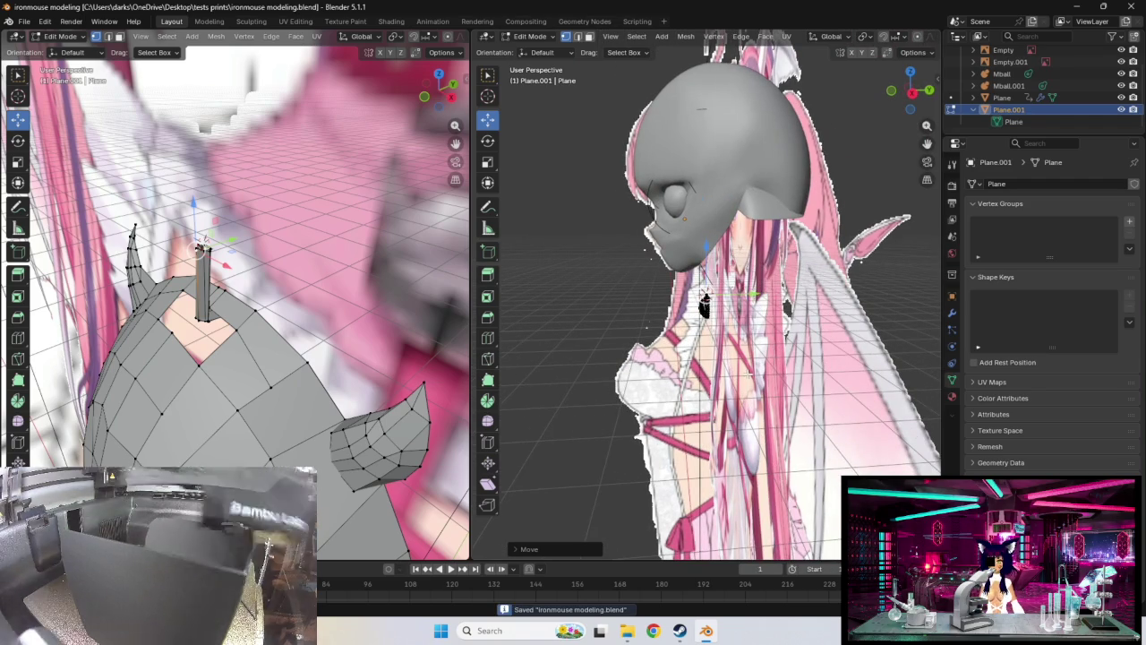
middle_drag(322, 340, 395, 314)
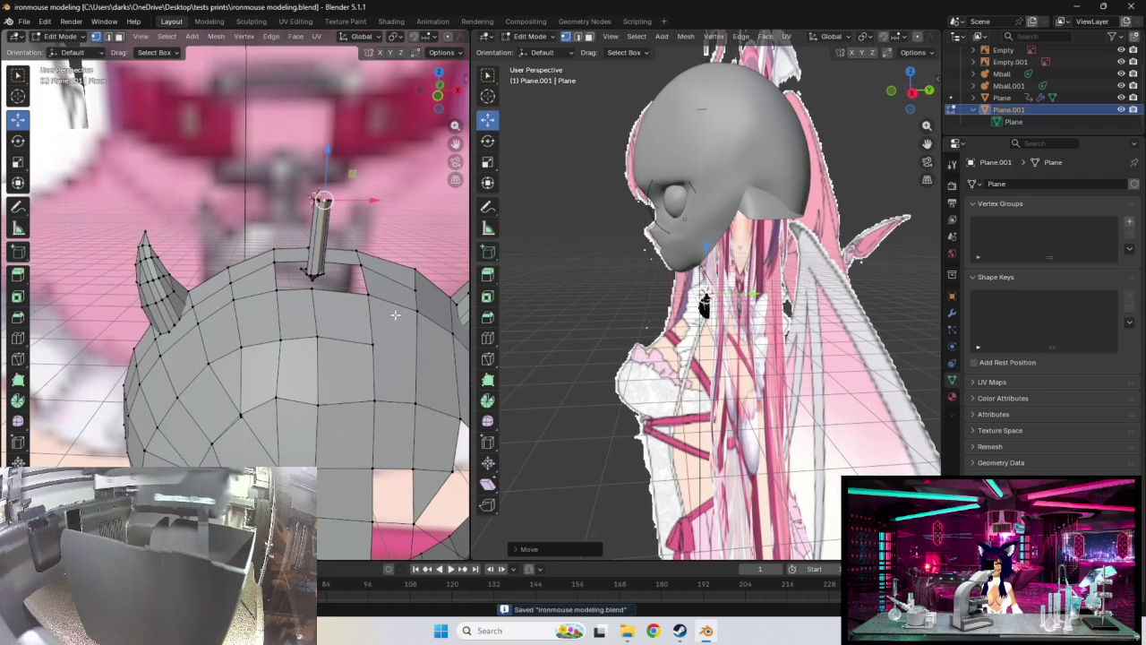
key(Tab)
Zoom out to view the ball's front cross cutout and re-enter Edit Mode
scroll(393, 315, down, 5)
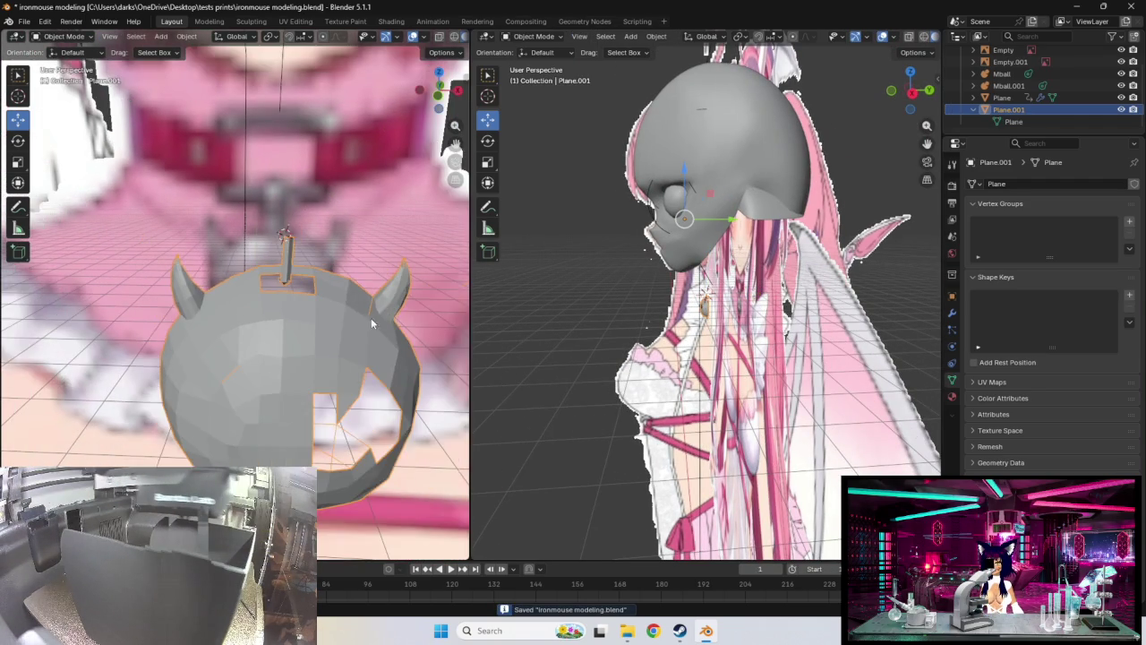
scroll(365, 323, down, 2)
middle_drag(365, 323, 334, 310)
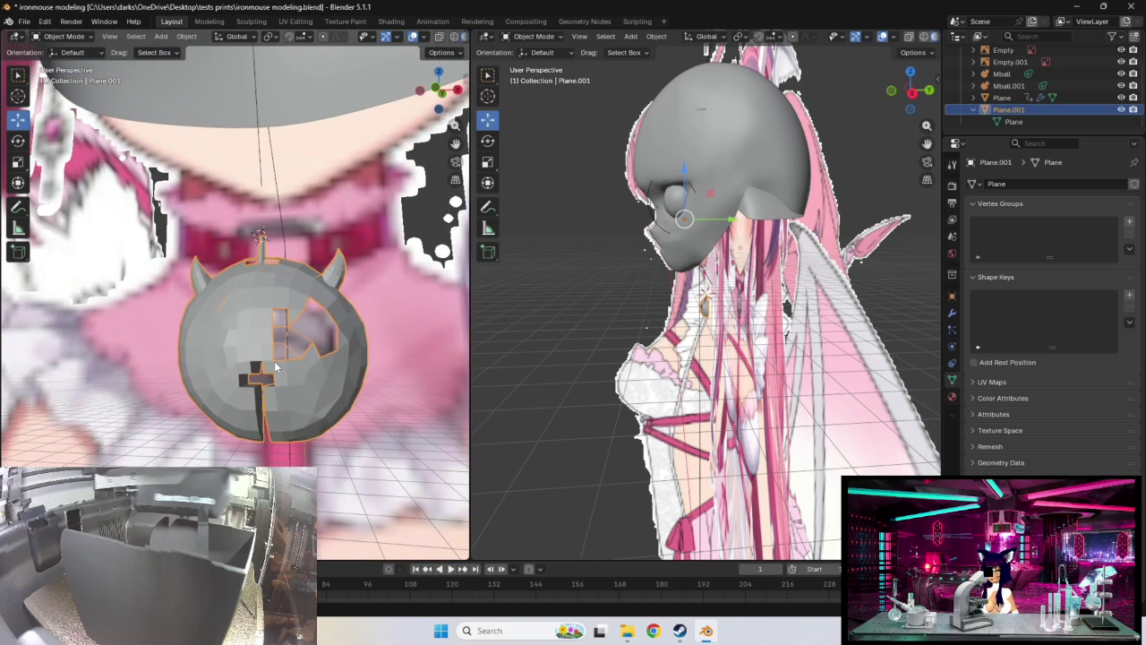
key(Tab)
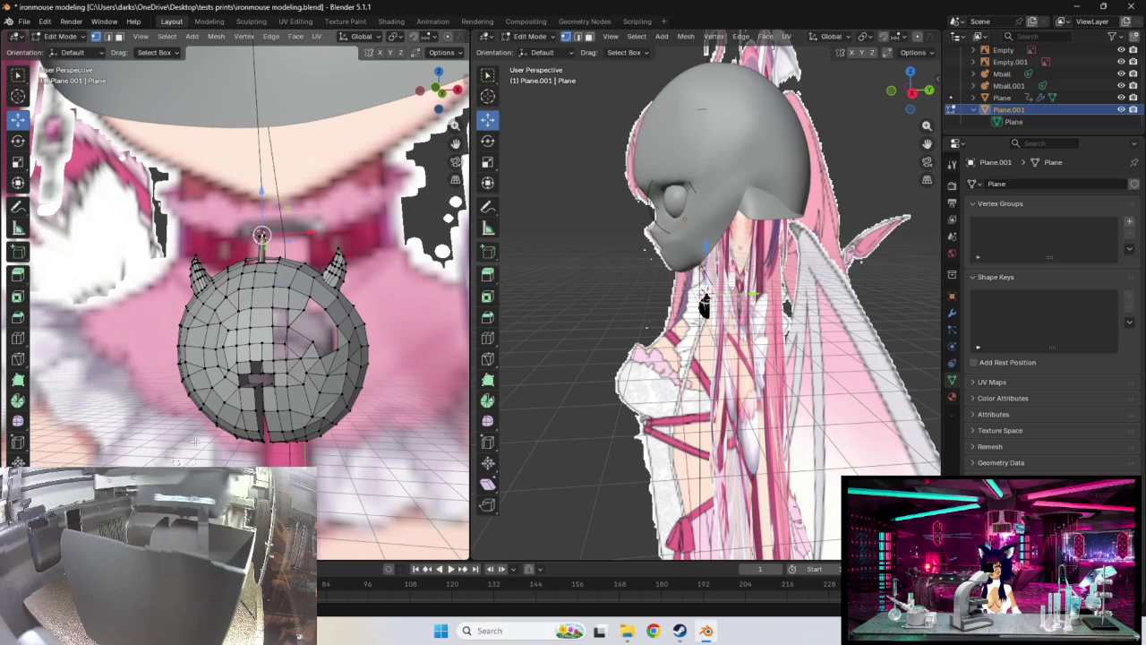
Fill the mesh hole with F after a cancelled move, then select one side vertex
key(a)
key(g)
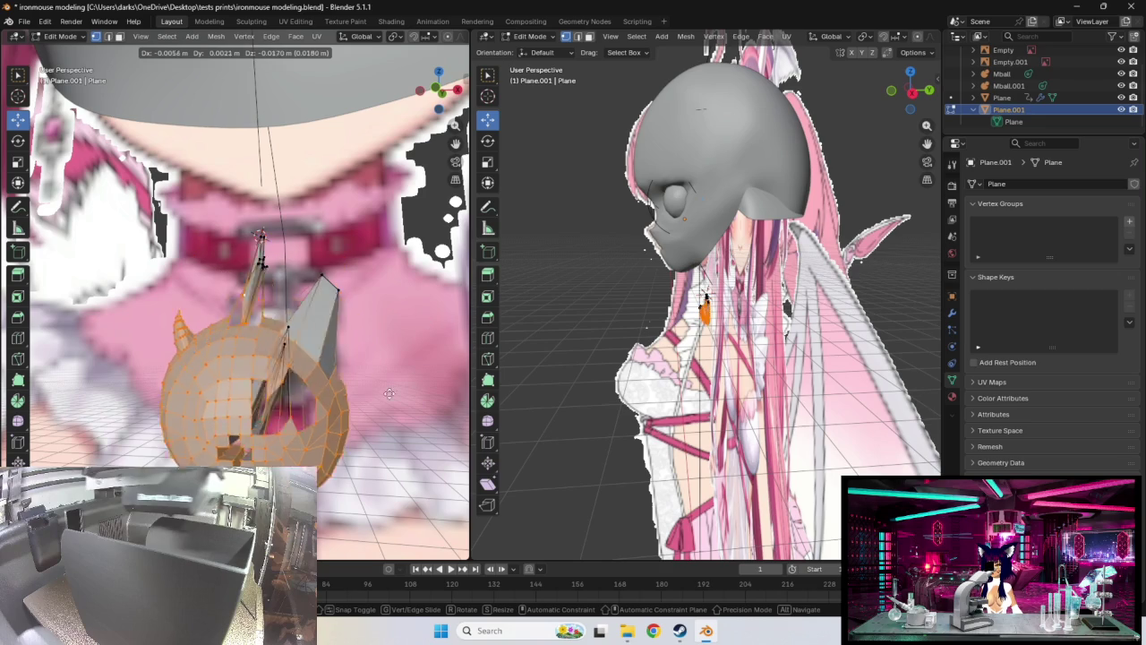
right_click(401, 357)
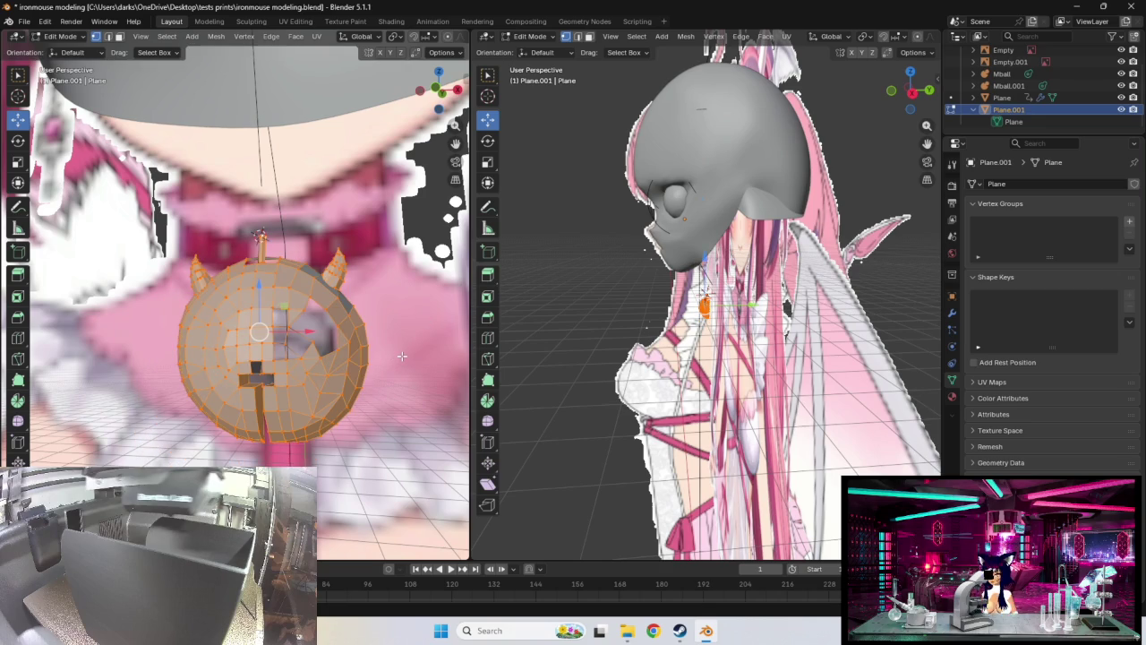
key(f)
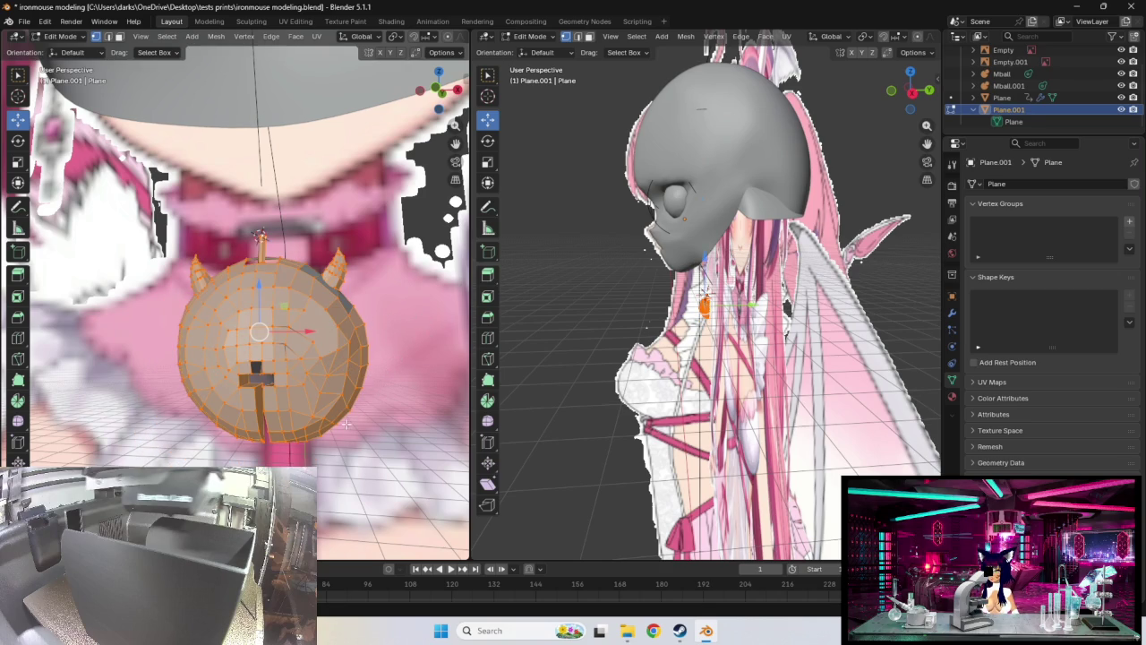
click(349, 308)
middle_drag(350, 309, 371, 273)
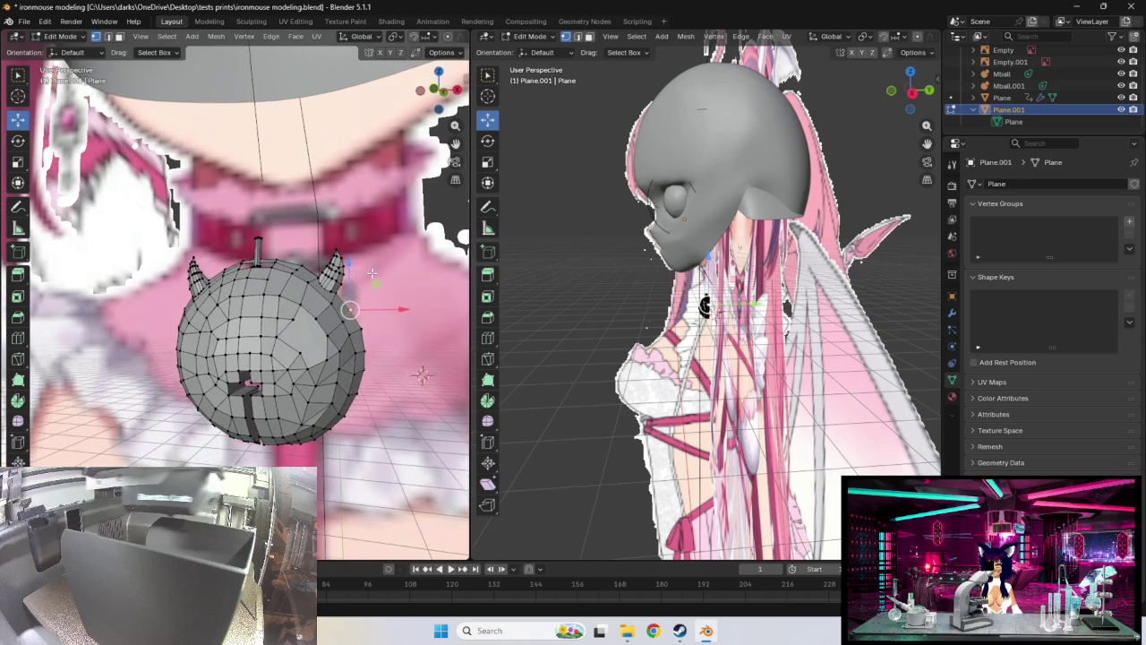
Try moving side-patch vertices, cancelling one move and undoing the other
scroll(296, 313, up, 2)
scroll(278, 327, up, 2)
scroll(266, 335, up, 1)
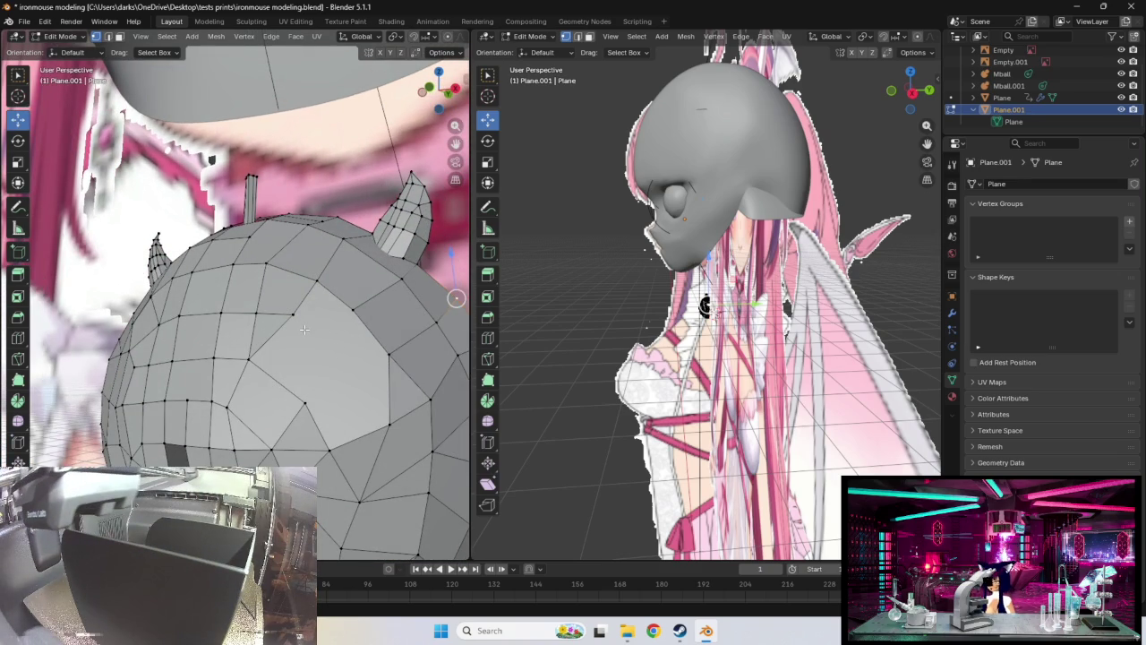
key(g)
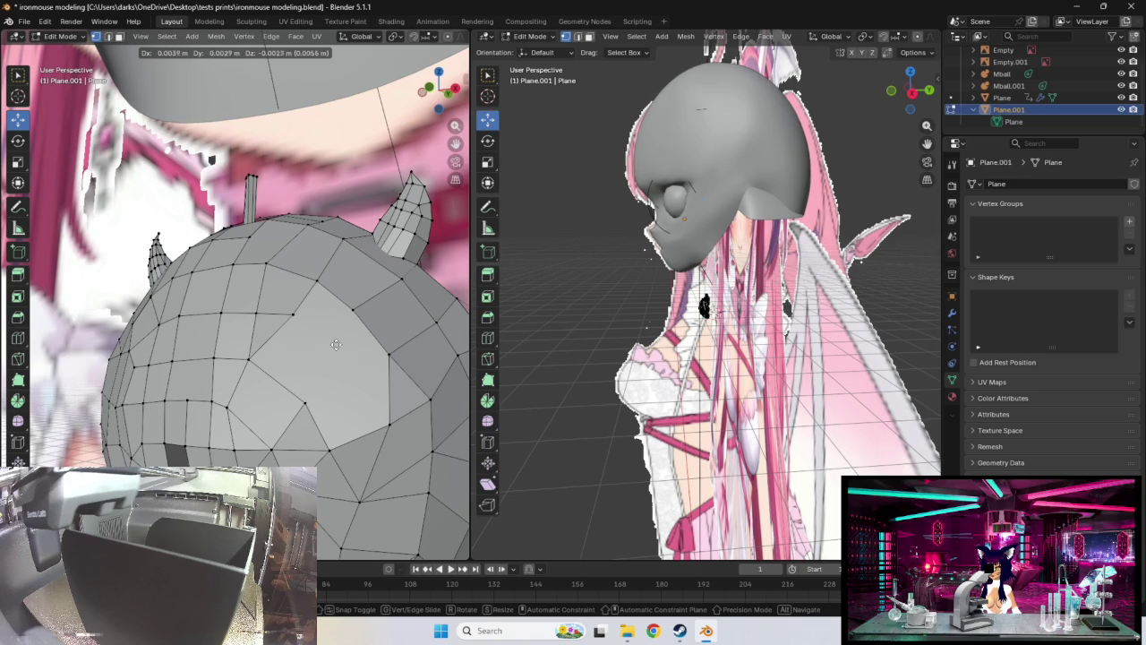
key(Escape)
click(295, 315)
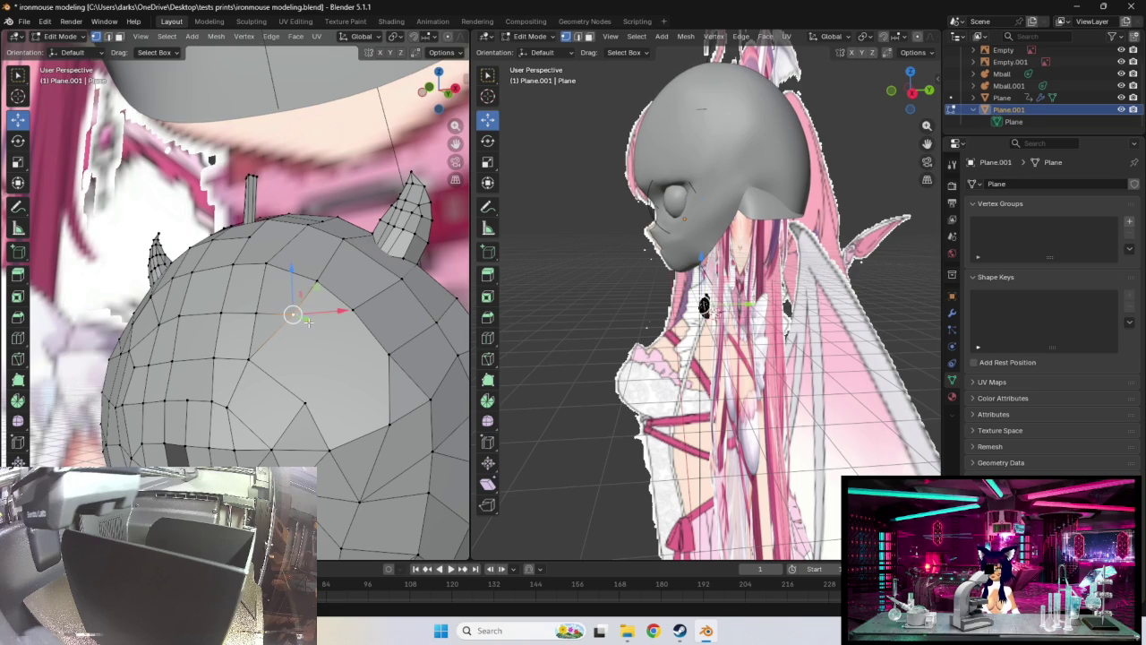
key(g)
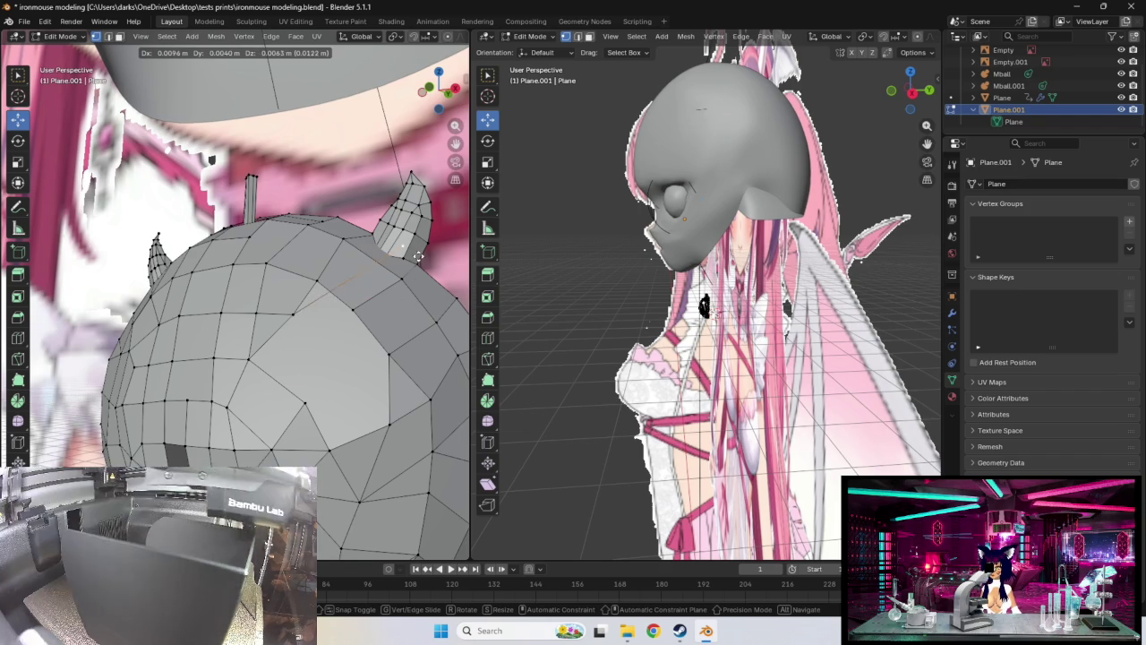
click(436, 233)
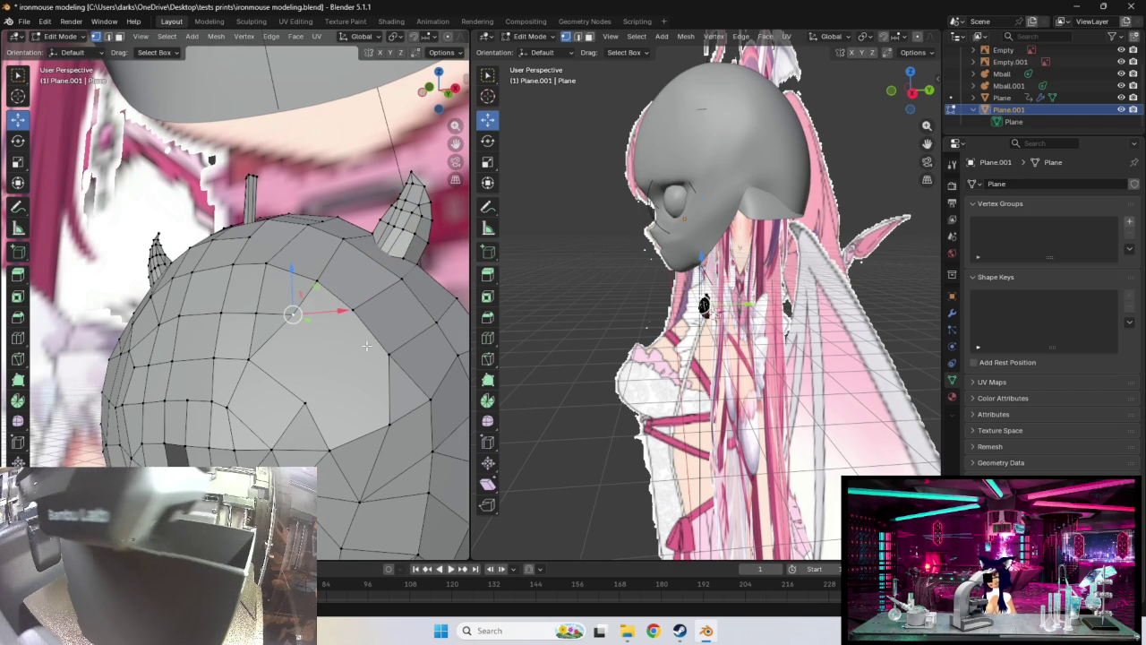
key(ctrl+z)
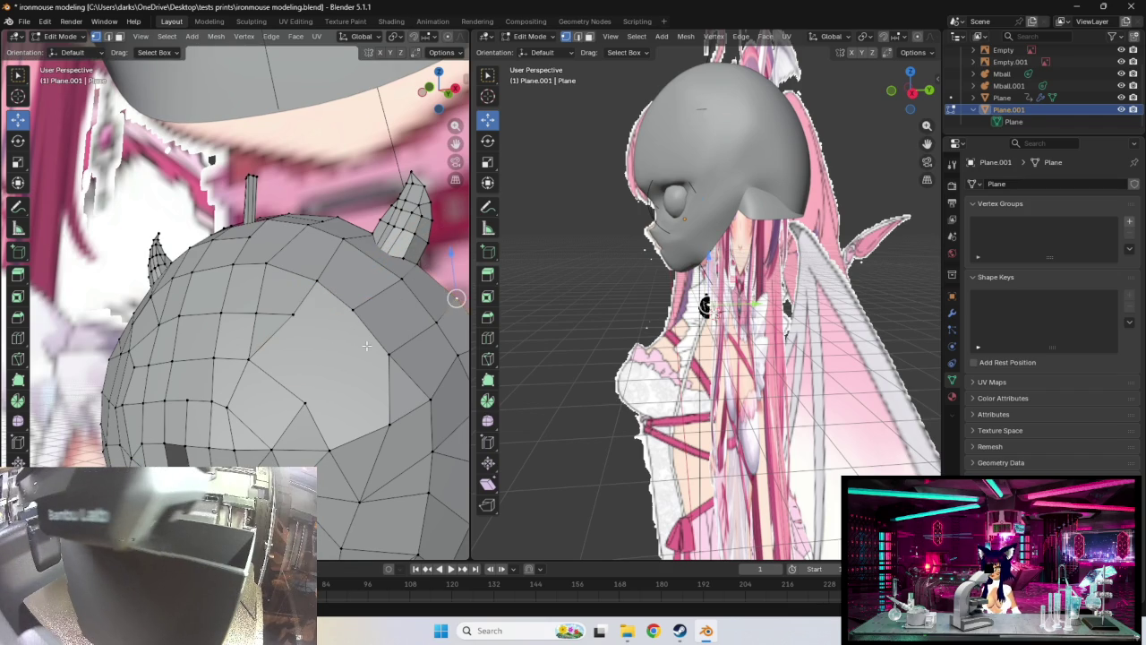
Return to the version with the side hole, deselect all, and move one hole-edge vertex
key(a)
key(h)
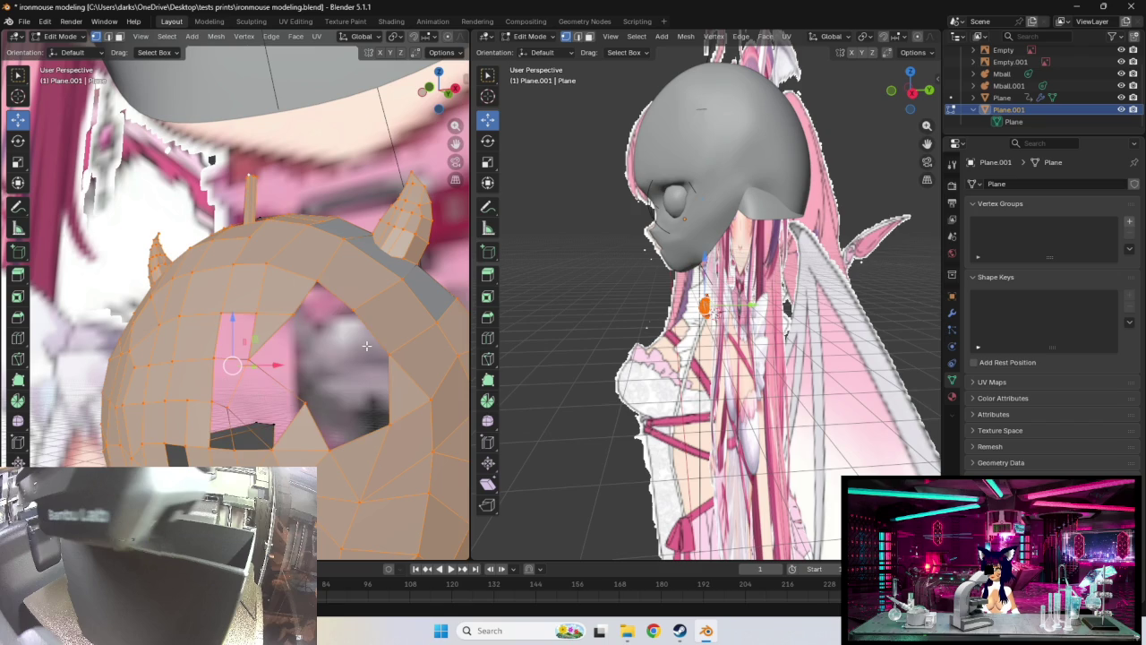
key(alt+a)
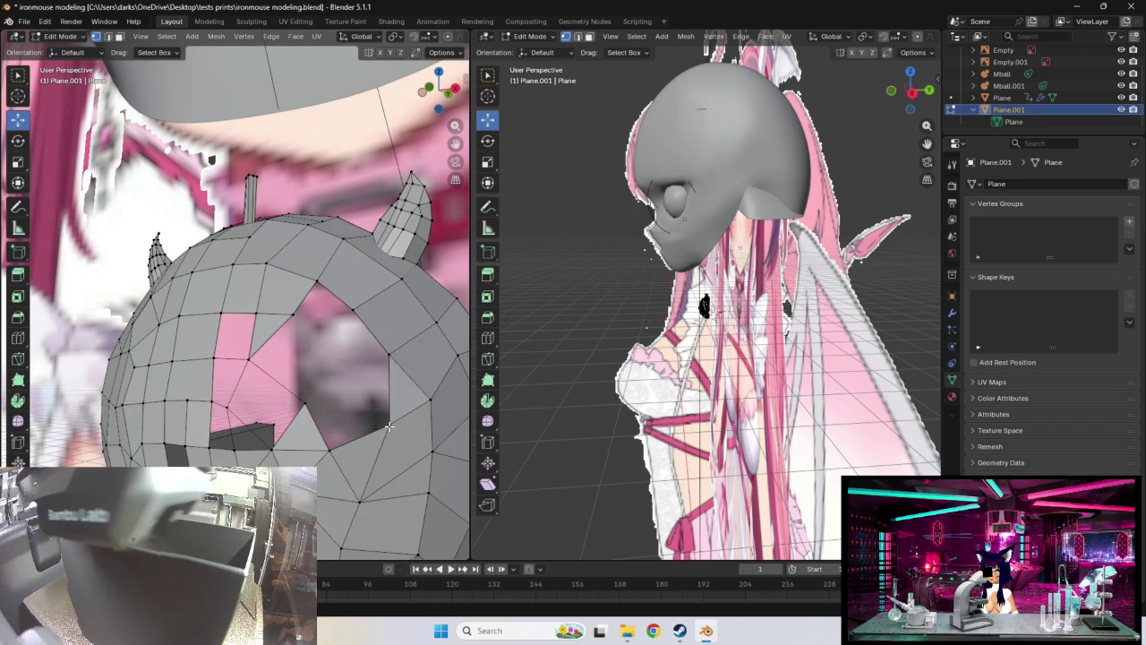
click(385, 412)
key(g)
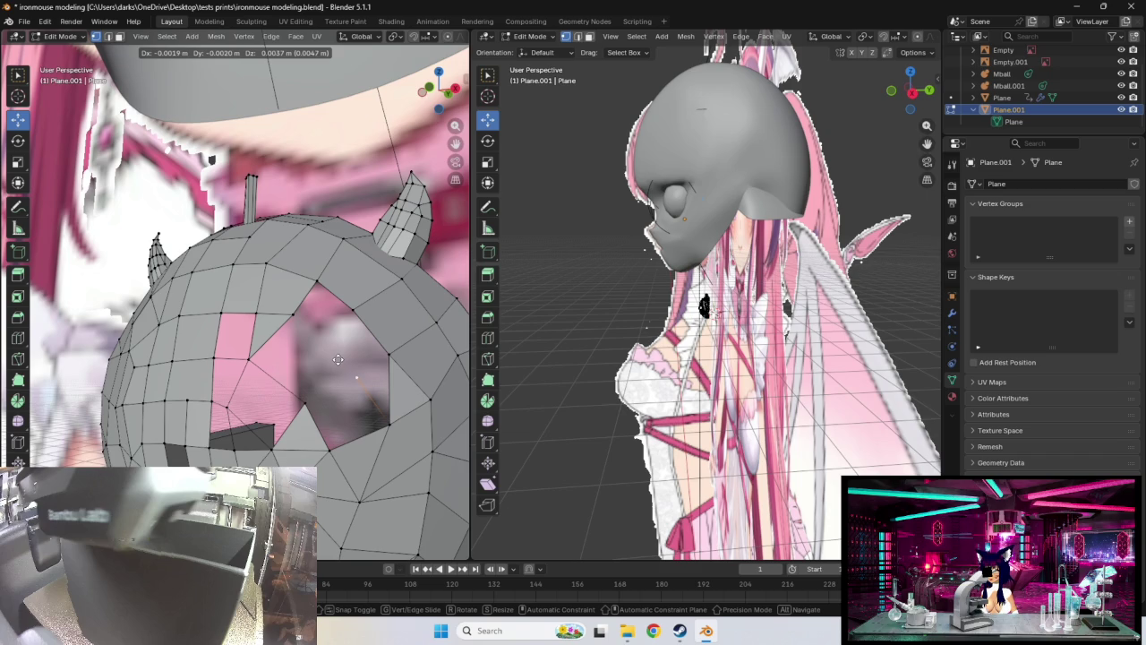
click(305, 312)
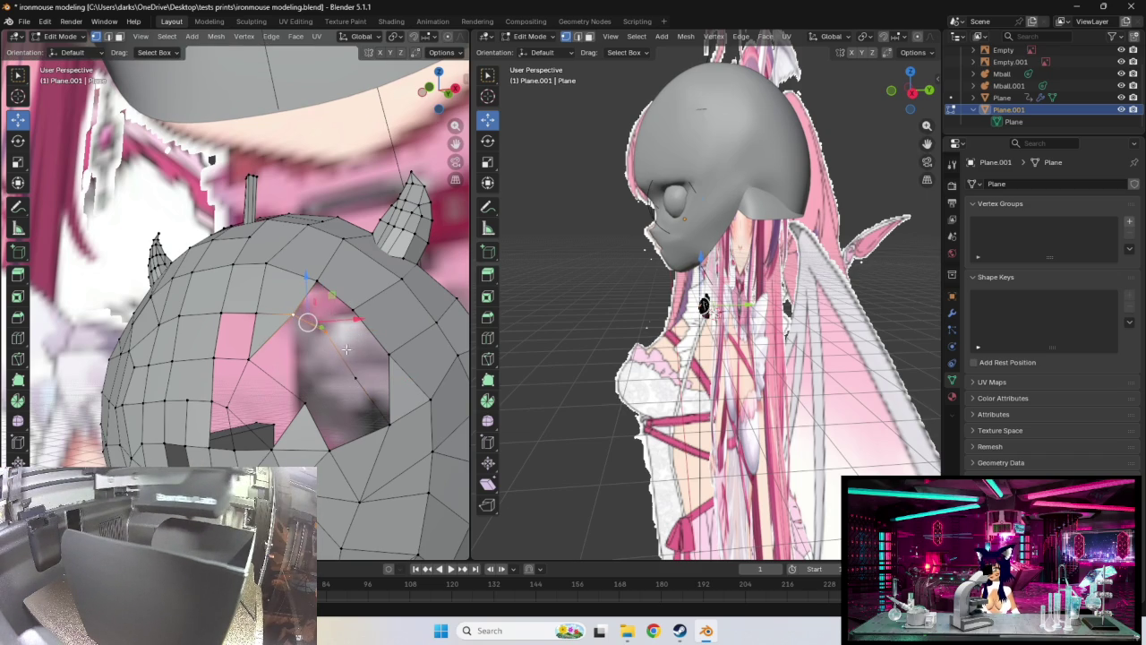
Select the lower hole-edge vertices and shift them to reshape the hole
middle_drag(335, 336, 328, 338)
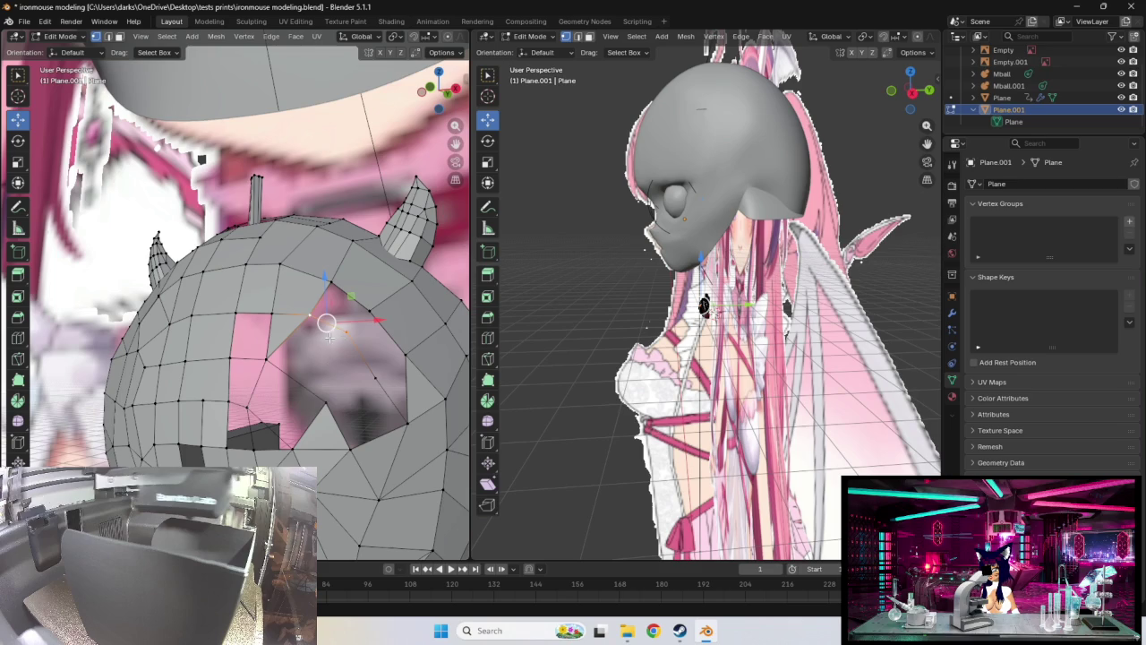
shift+click(348, 401)
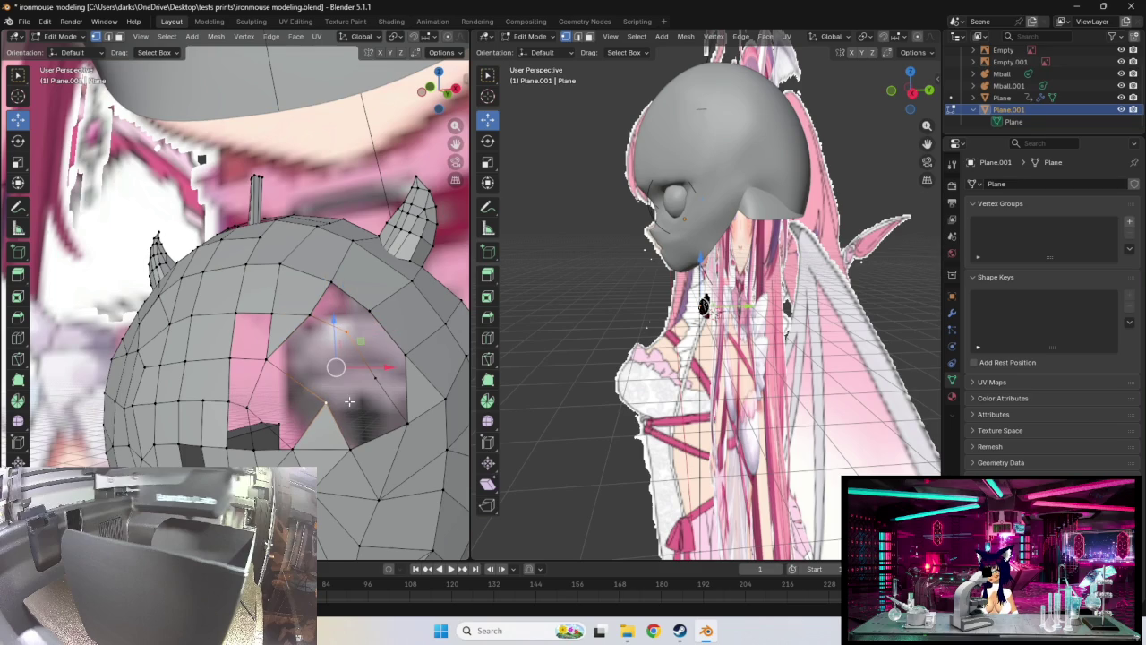
shift+click(350, 402)
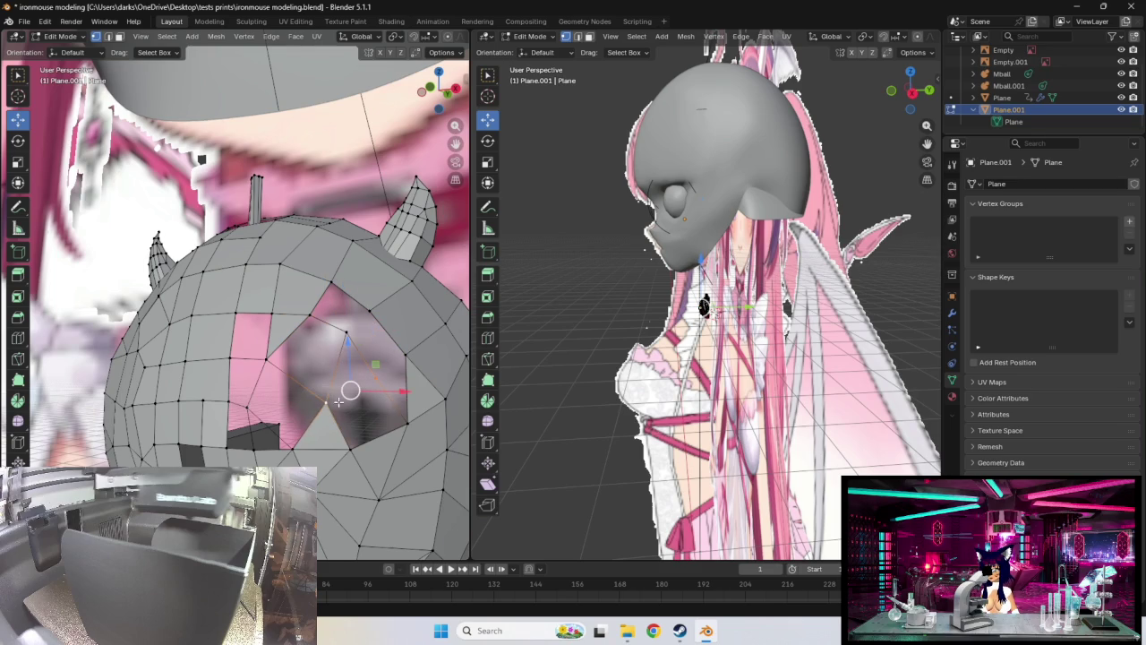
drag(350, 399, 384, 335)
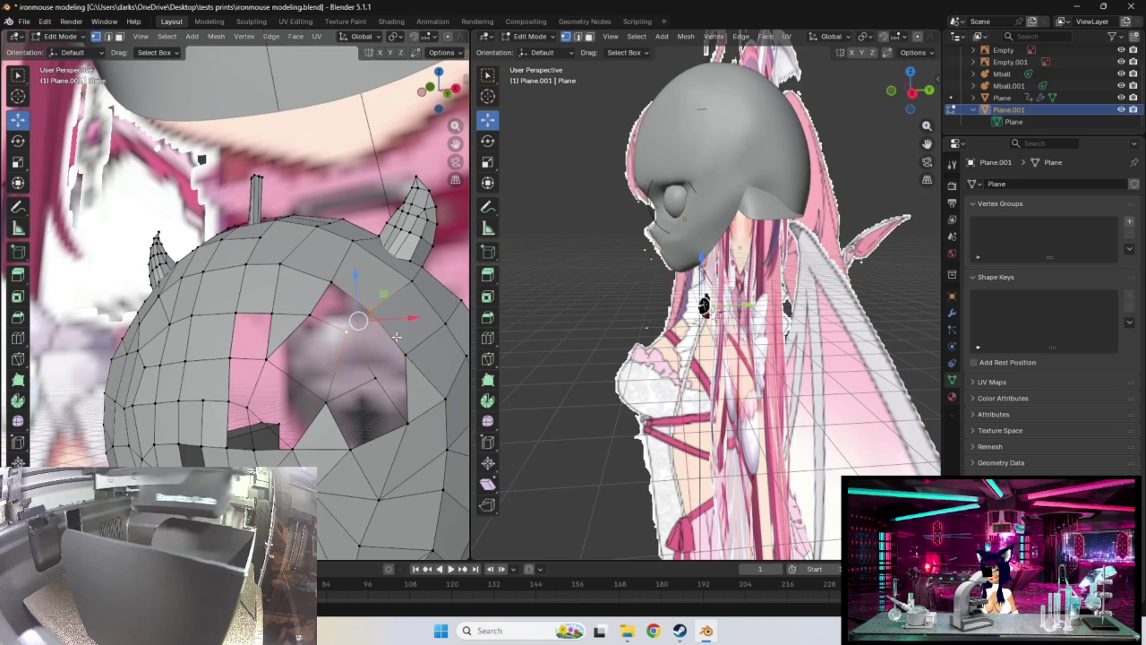
drag(383, 375, 434, 352)
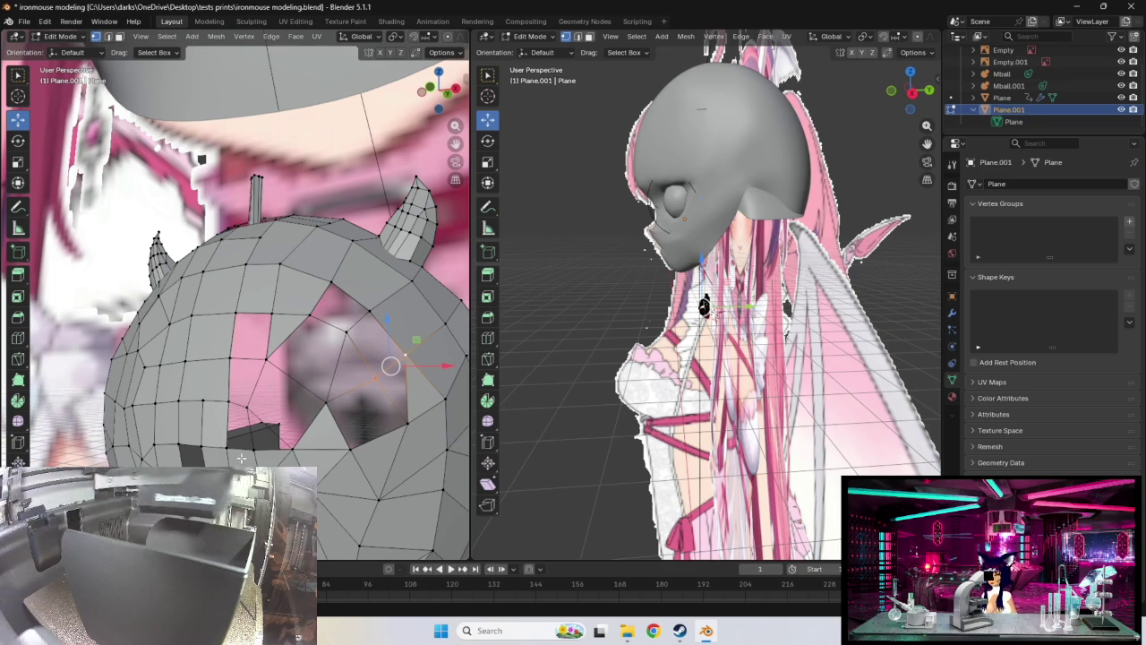
Box-select the hole border, fill it with F, then delete the new faces
drag(225, 456, 419, 294)
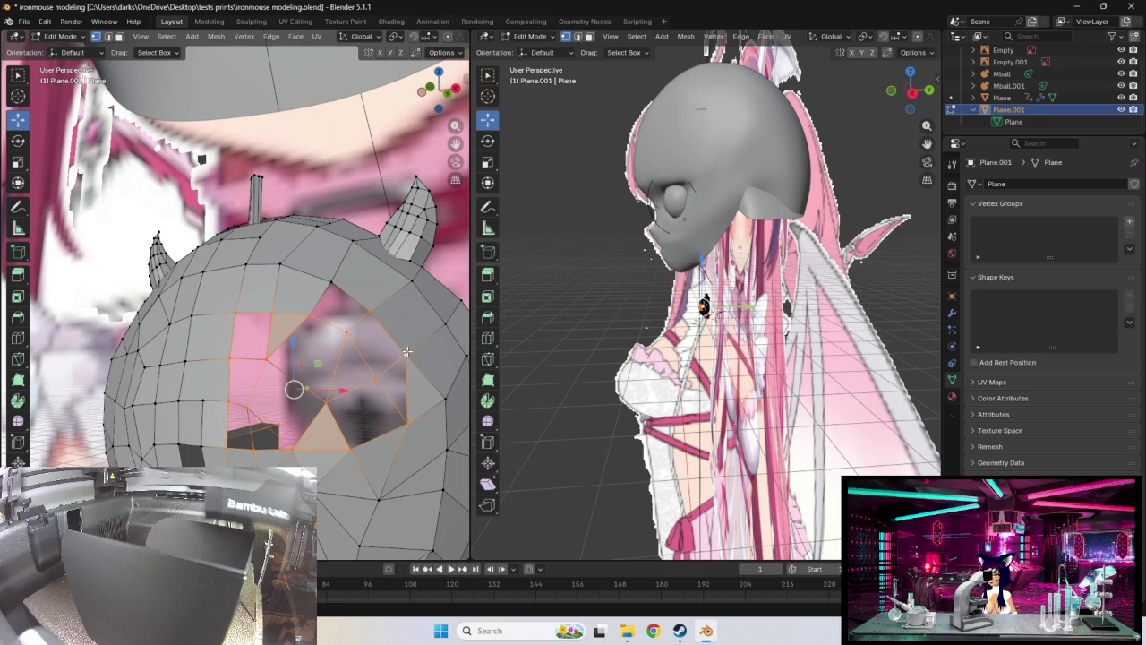
key(f)
middle_drag(377, 335, 372, 344)
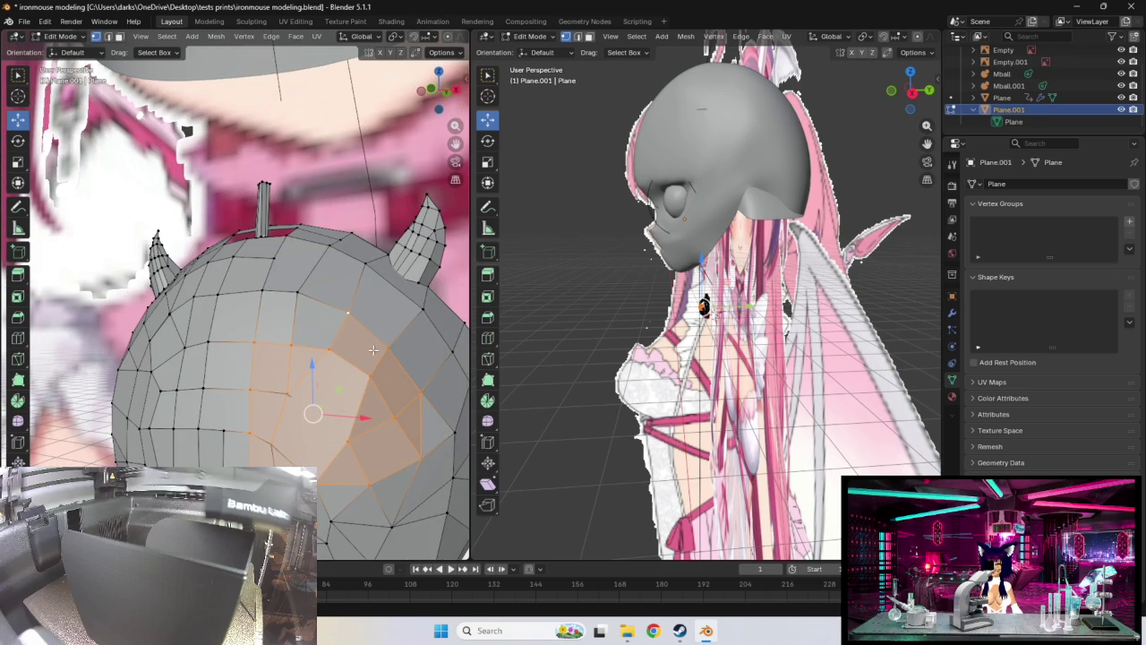
key(Delete)
mouse_move(207, 234)
middle_down()
mouse_move(253, 218)
mouse_move(205, 218)
mouse_move(296, 240)
middle_up()
click(303, 242)
Nudge the selected patch vertex and a lower patch vertex into place
key(g)
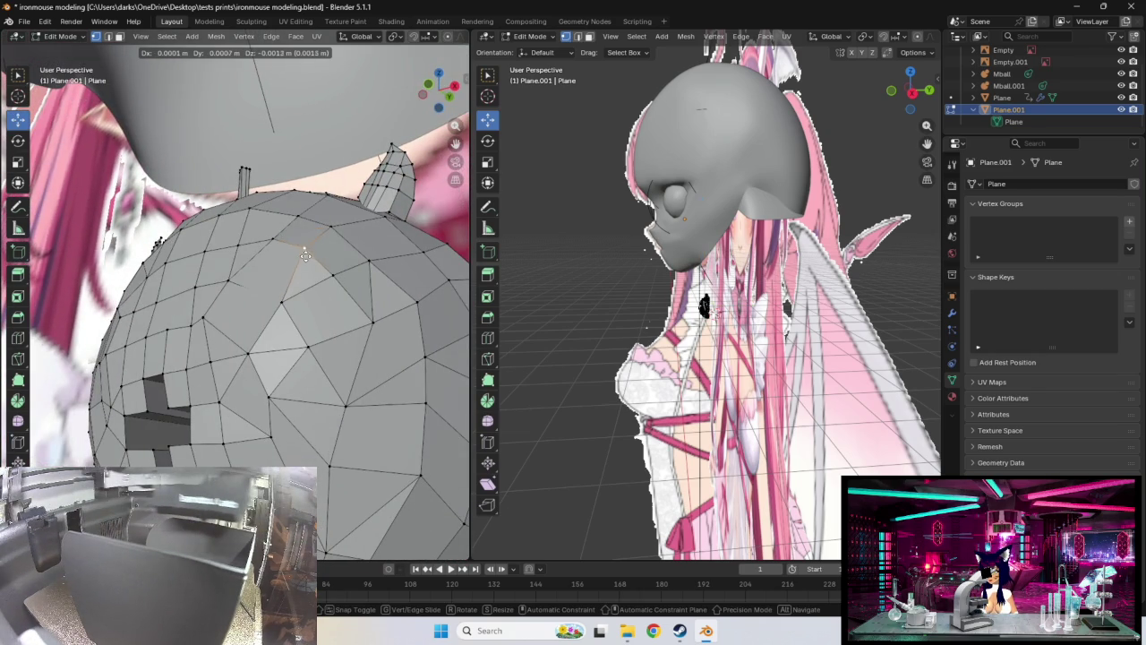
click(305, 256)
middle_drag(305, 256, 421, 361)
click(429, 403)
key(g)
click(424, 394)
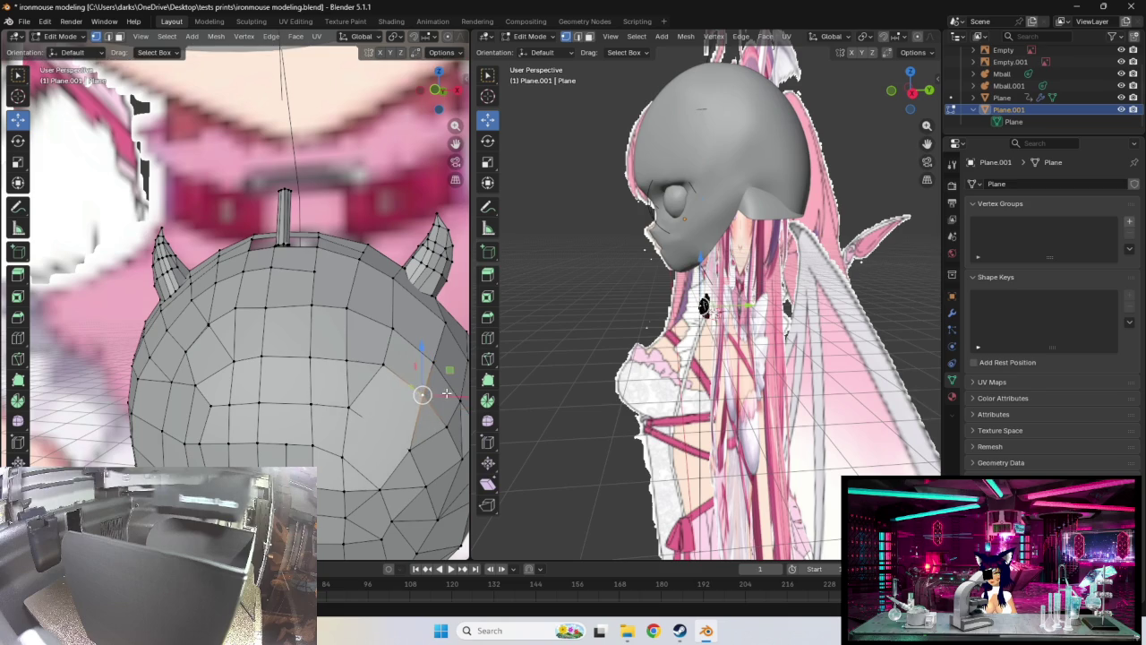
middle_drag(444, 389, 312, 400)
Reposition the patch's upper vertex further down-right to follow the ball's curve
click(211, 368)
key(g)
right_click(211, 370)
click(224, 314)
key(g)
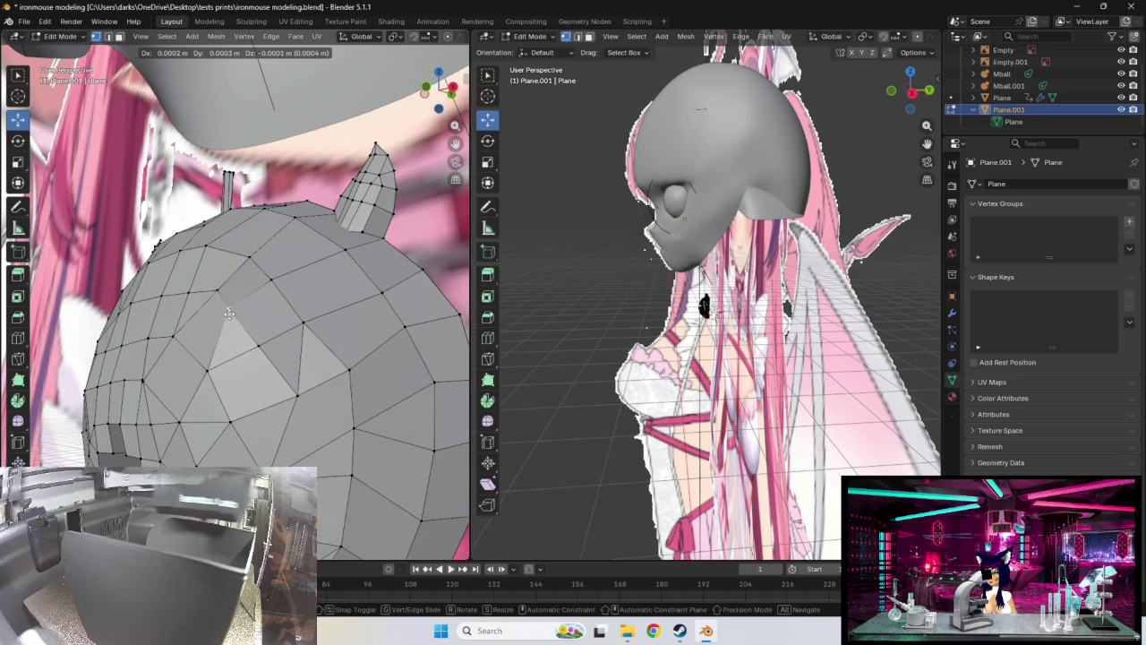
click(238, 309)
key(g)
click(259, 340)
mouse_move(257, 331)
middle_down()
mouse_move(298, 316)
mouse_move(291, 297)
middle_up()
Move one more patch vertex and give it a final small nudge
click(319, 368)
key(g)
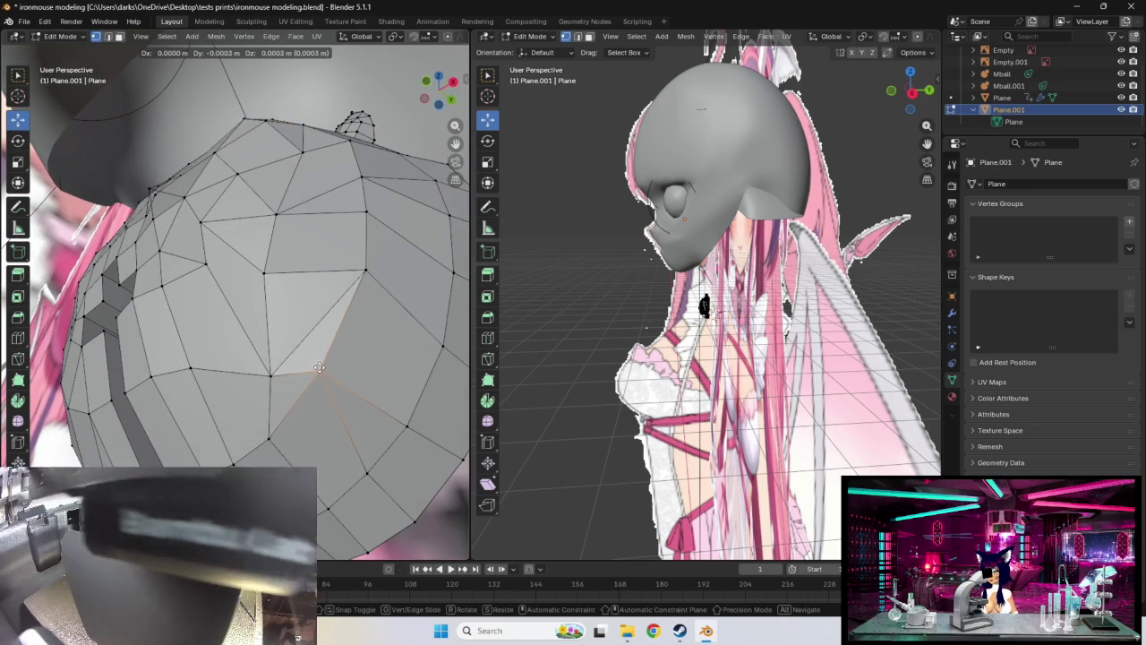
click(341, 357)
middle_drag(341, 357, 349, 367)
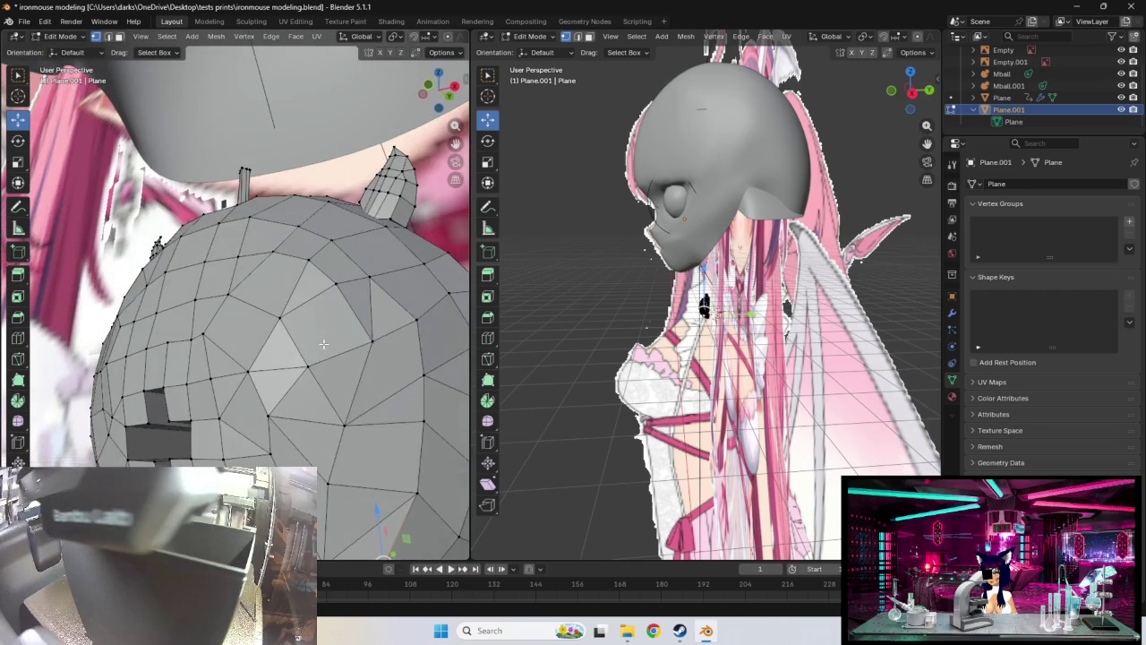
scroll(357, 371, down, 3)
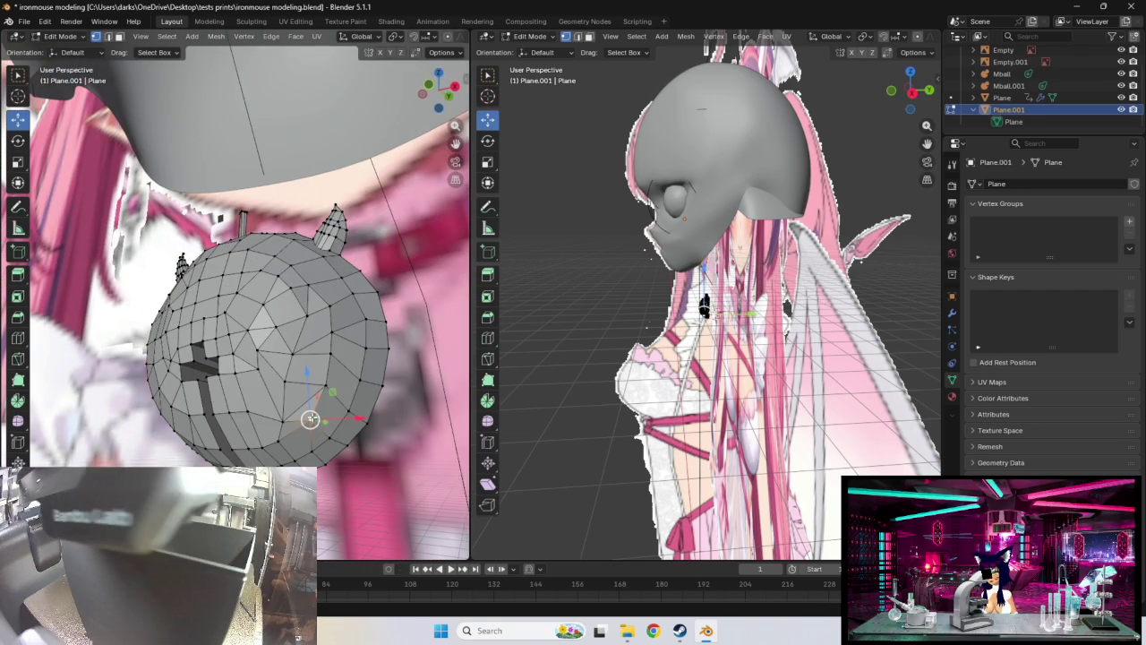
key(g)
click(315, 411)
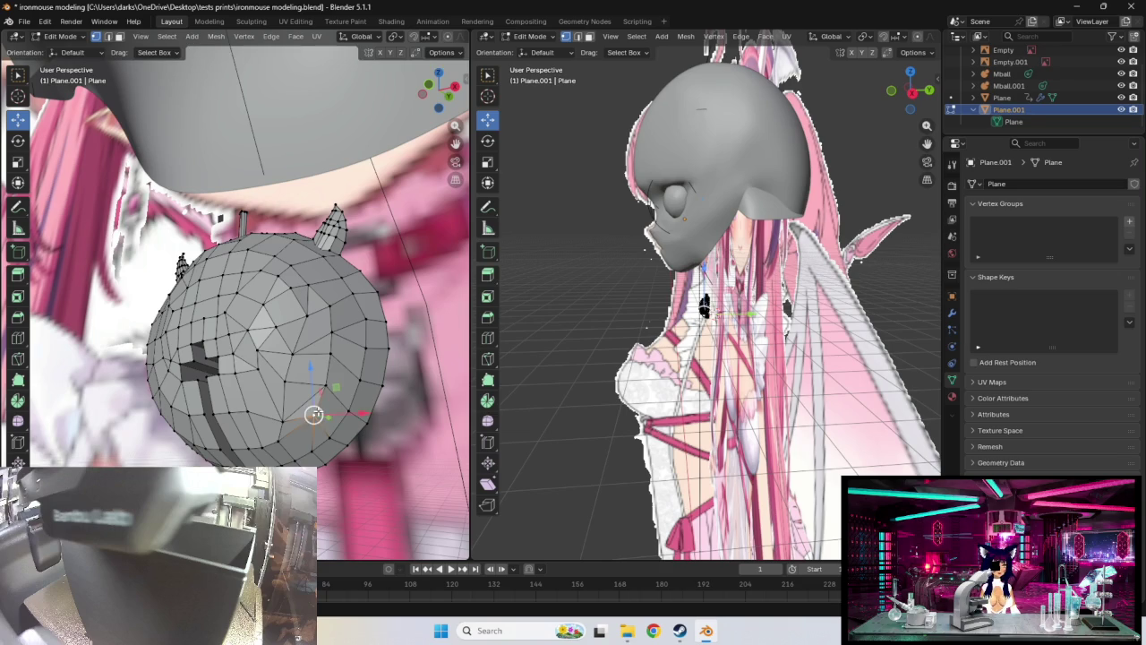